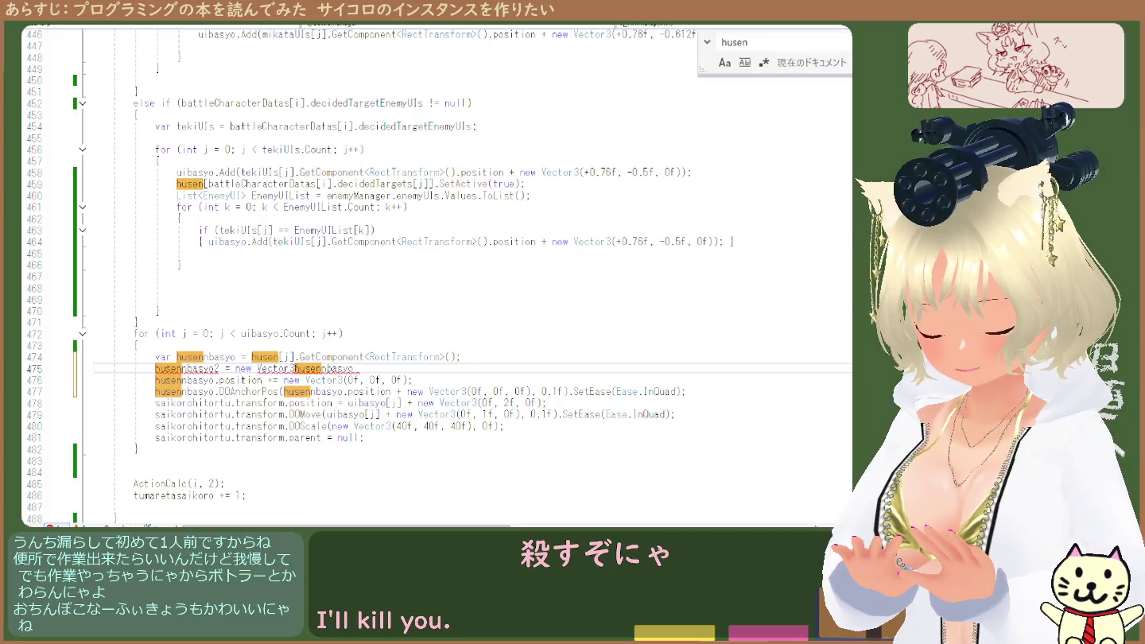
Wrap husennbasyo in parentheses on line 475 and end the line with a semicolon
left_click(382, 369)
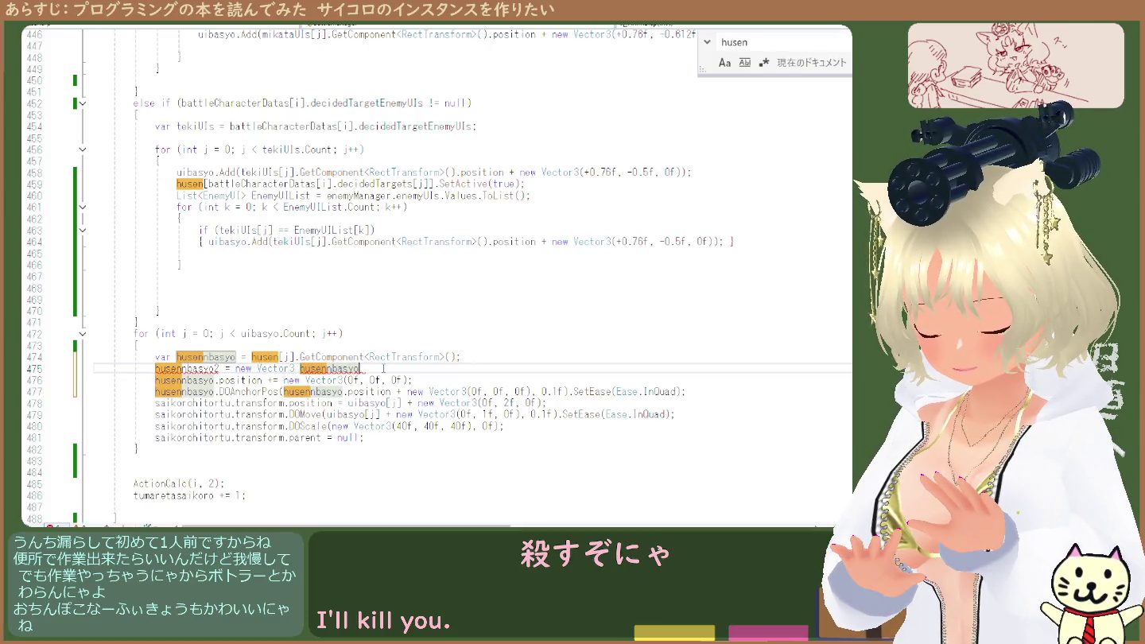
type(";")
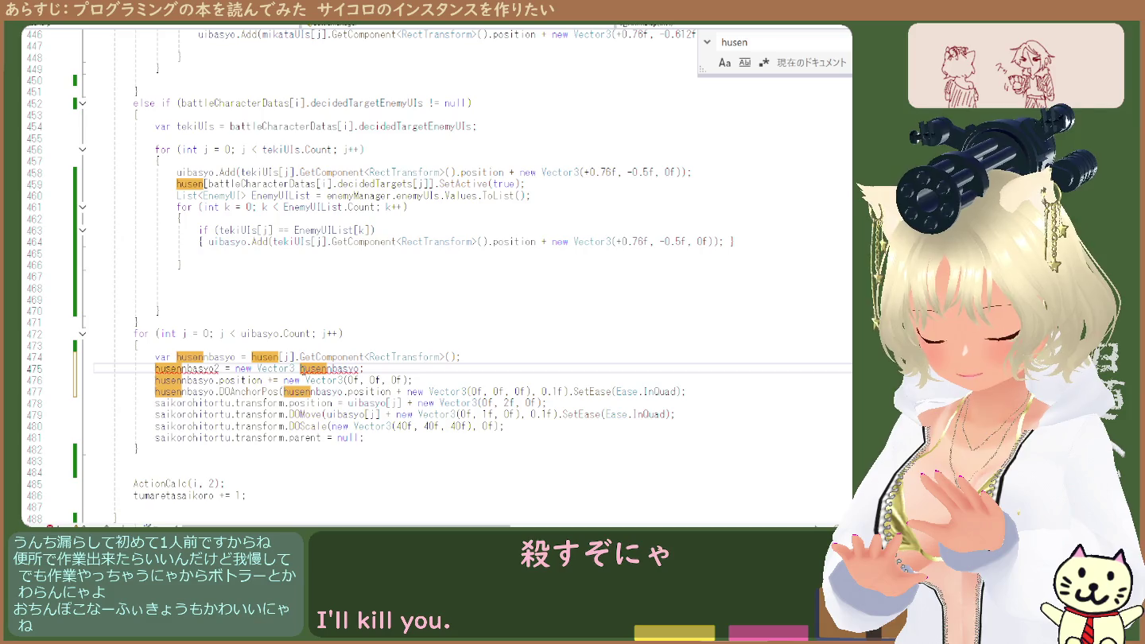
left_click(301, 368)
type("(")
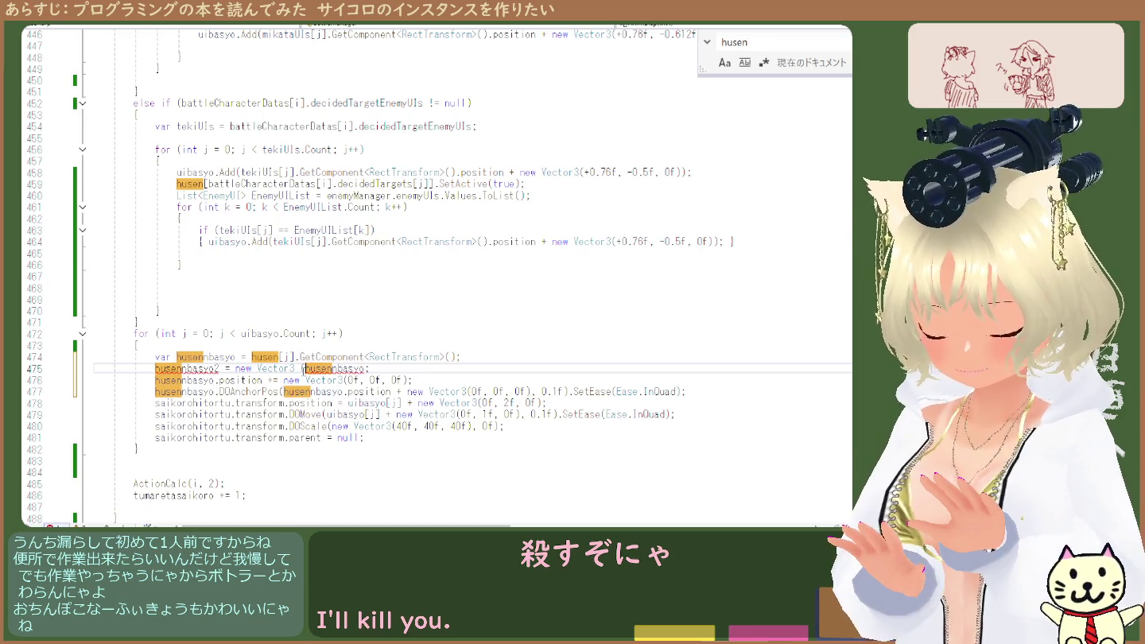
left_click(367, 368)
type(")")
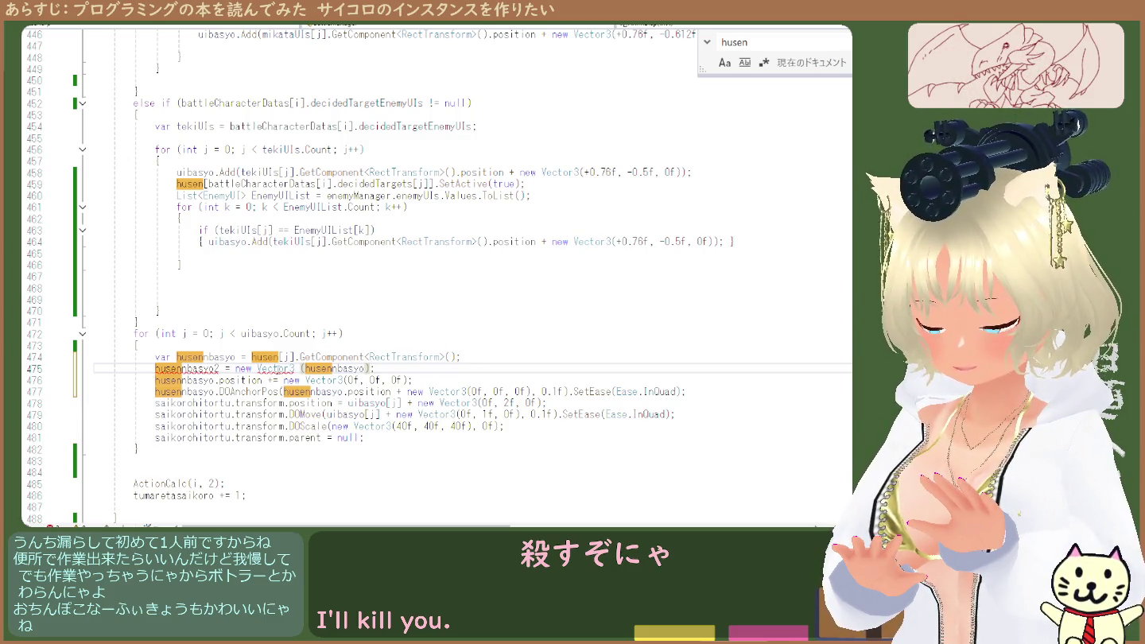
type(";")
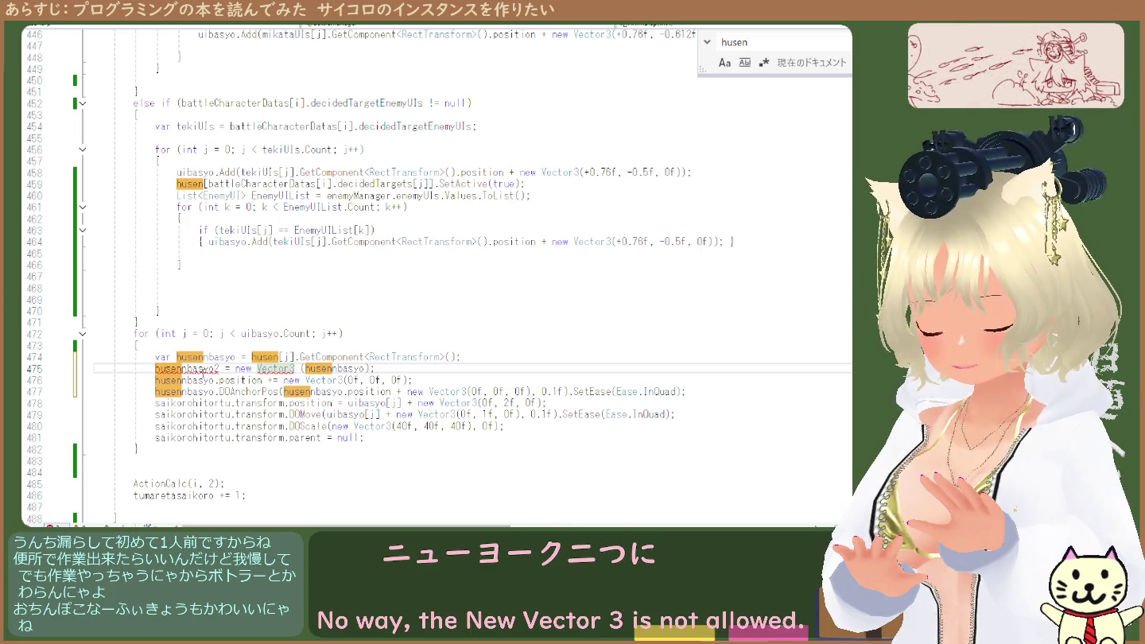
Prefix line 475 with 'var', matching how line 474 declares its variable
left_click(164, 357)
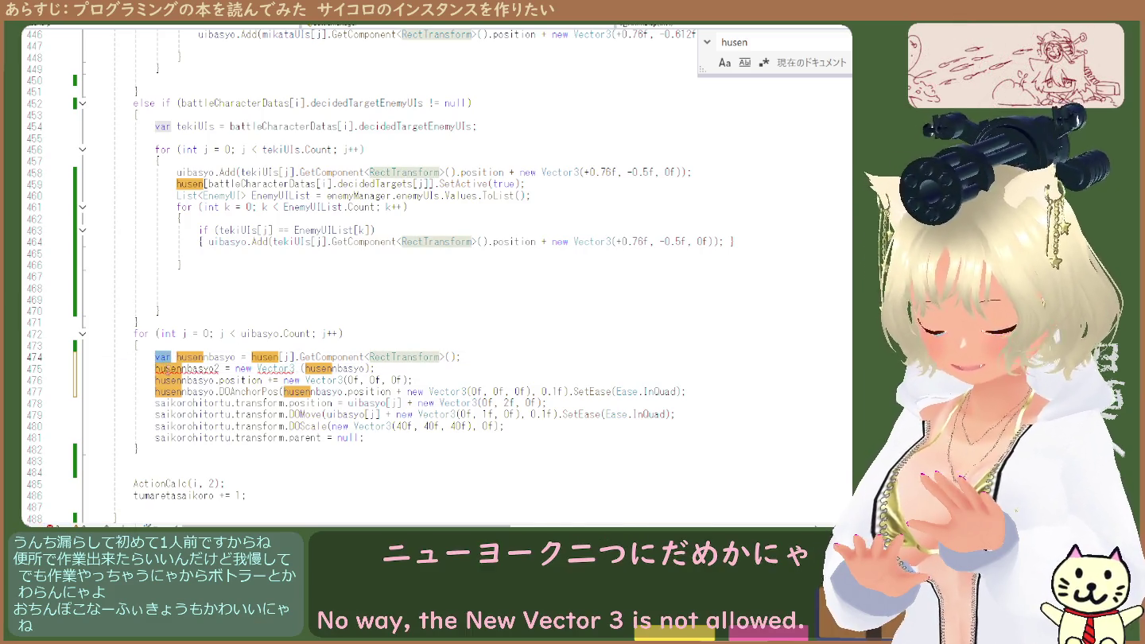
left_click(155, 368)
type("var")
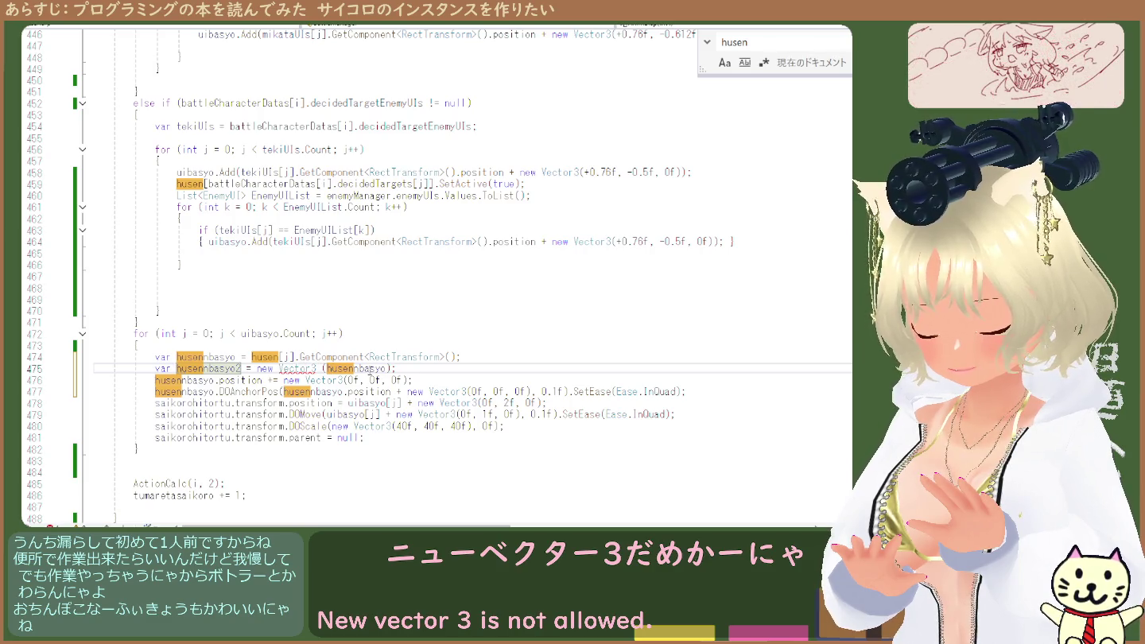
left_click(387, 368)
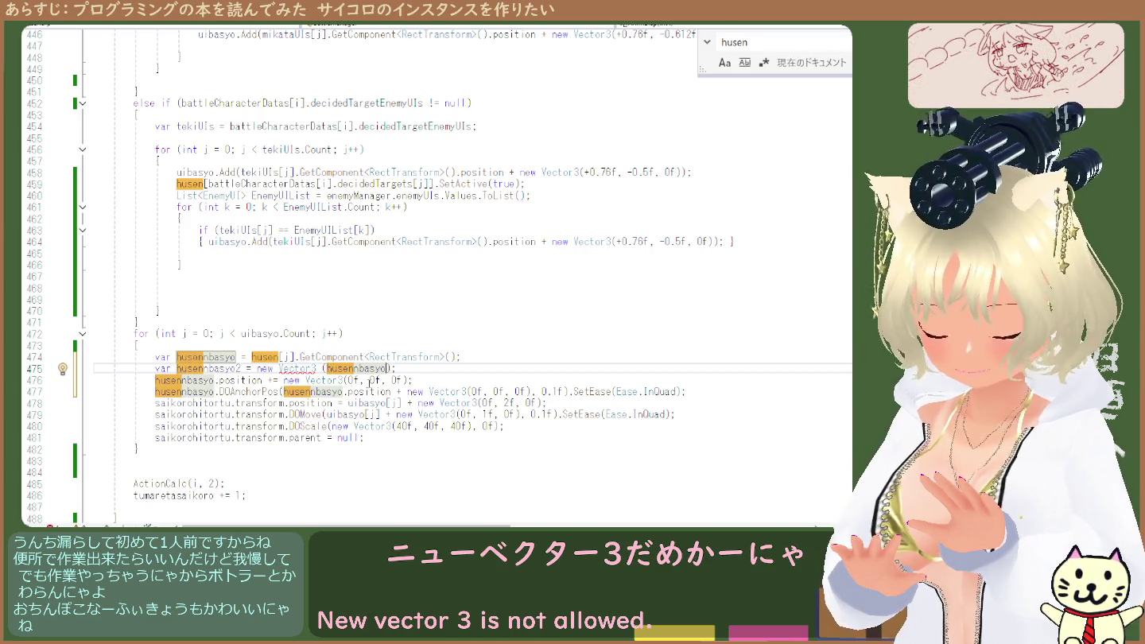
Change the Vector3 argument to husennbasyo.transform.position, using the IntelliSense completion for position
type(".x")
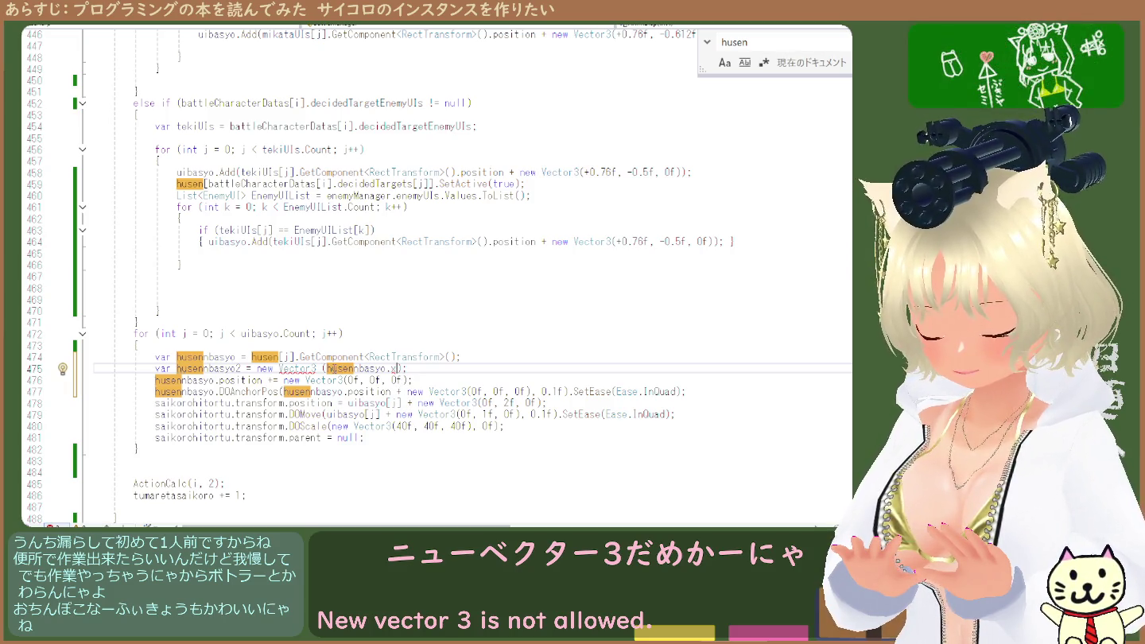
double_click(391, 369)
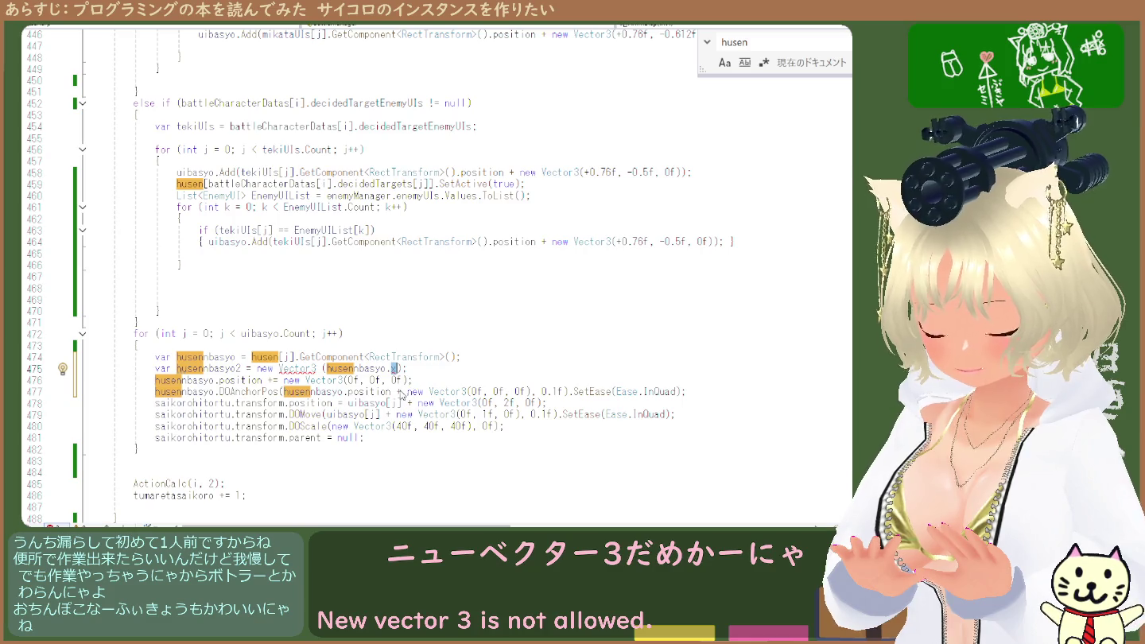
type("tr")
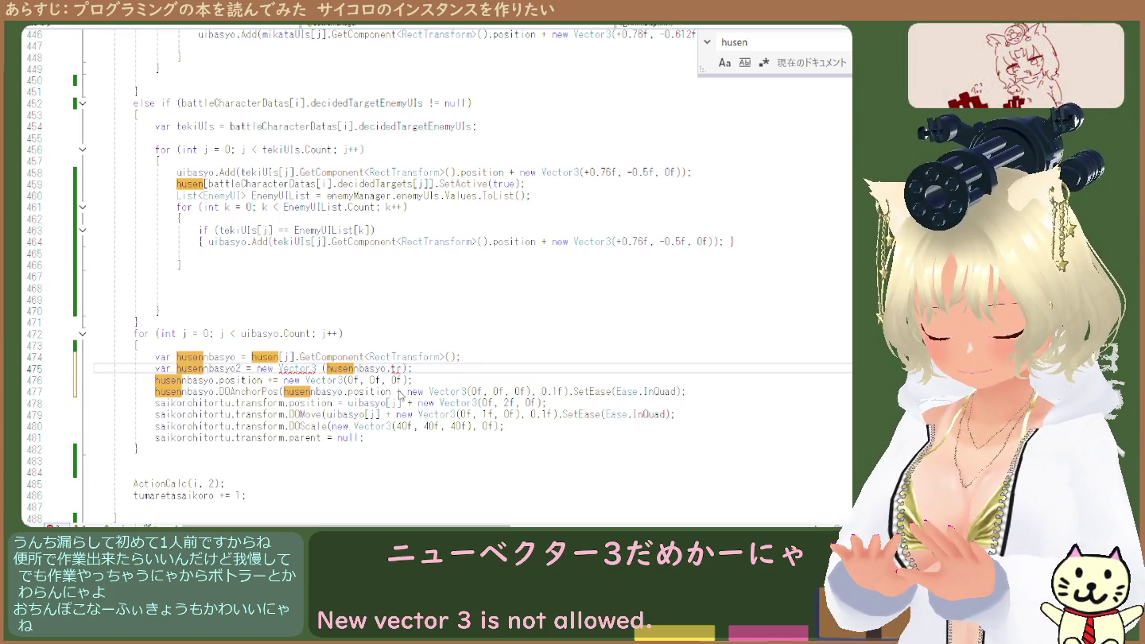
type("ansform.x")
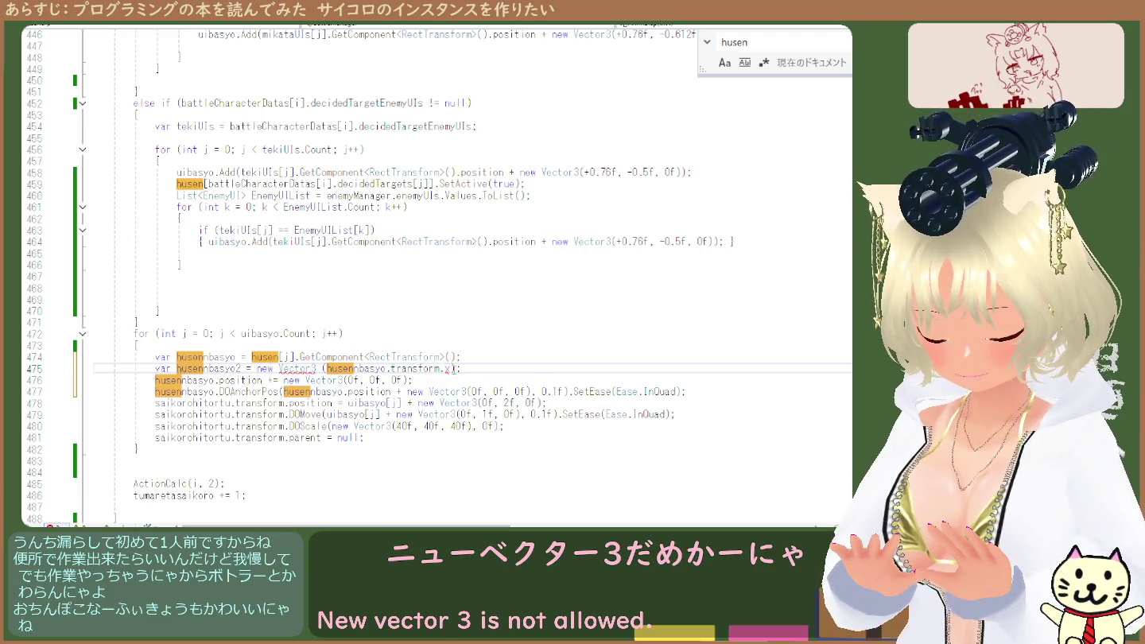
key("BackSpace")
type("x")
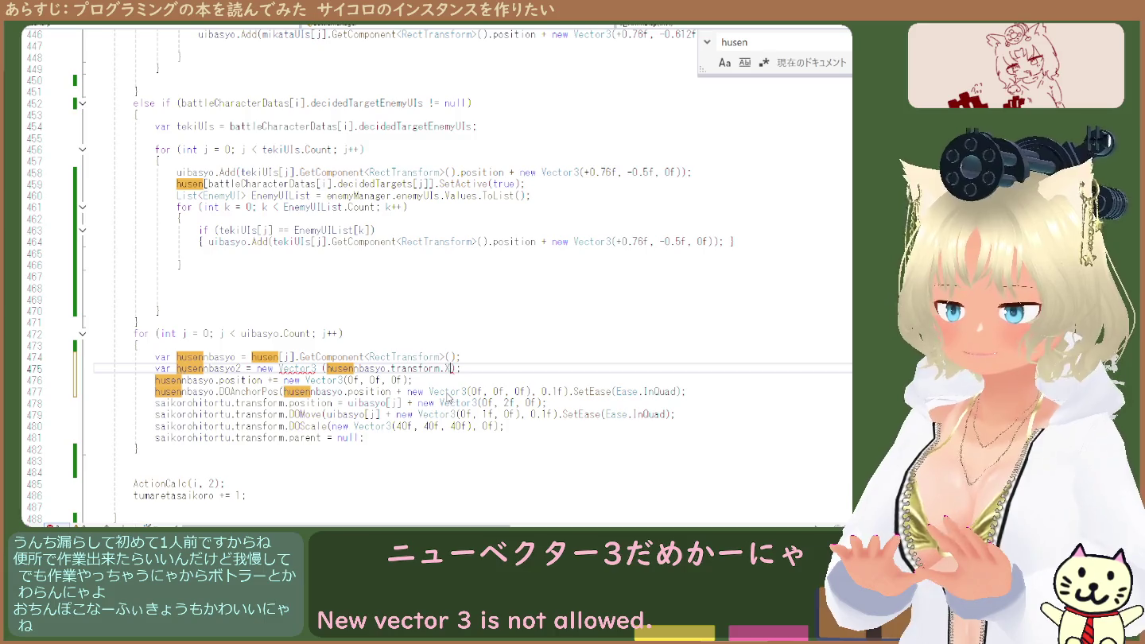
type(")")
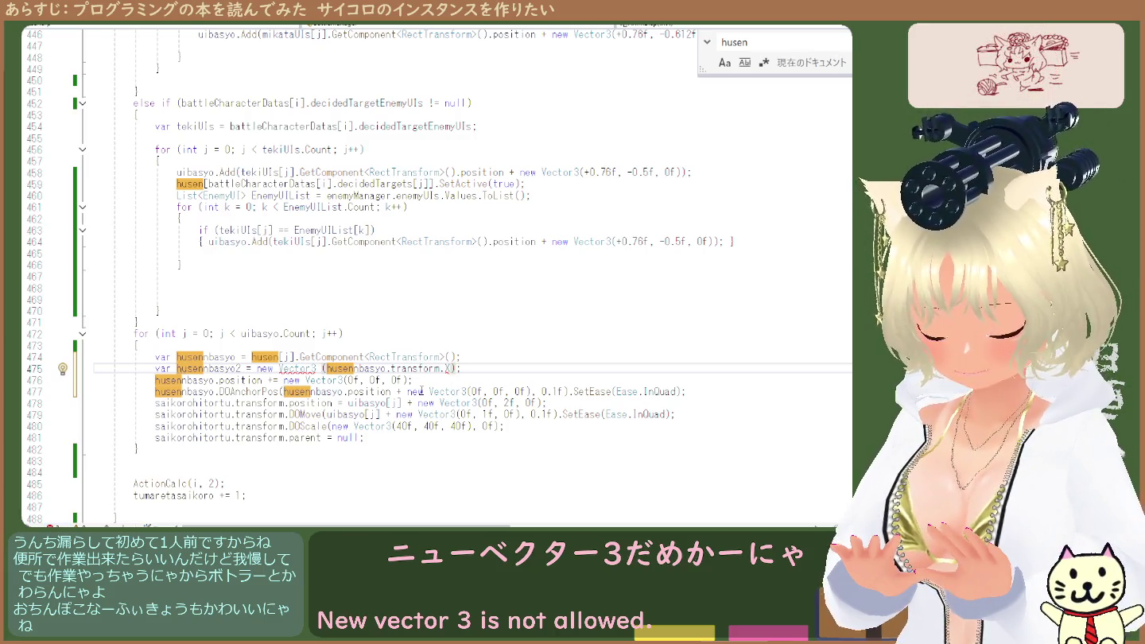
key("BackSpace")
type("x")
key("BackSpace")
key("BackSpace")
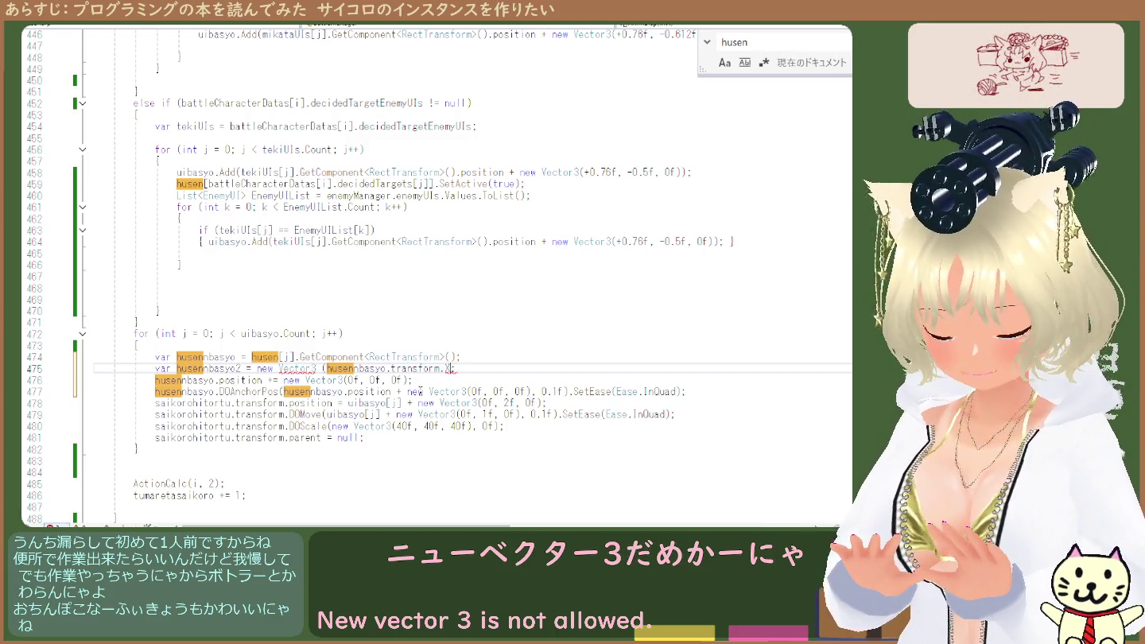
type("p")
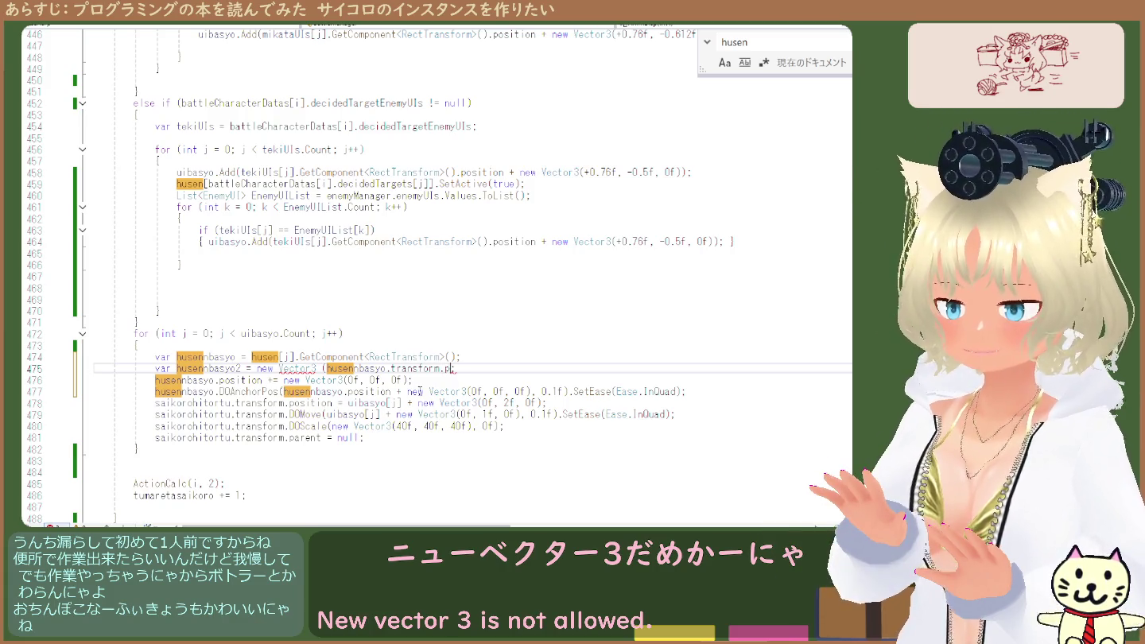
key("Tab")
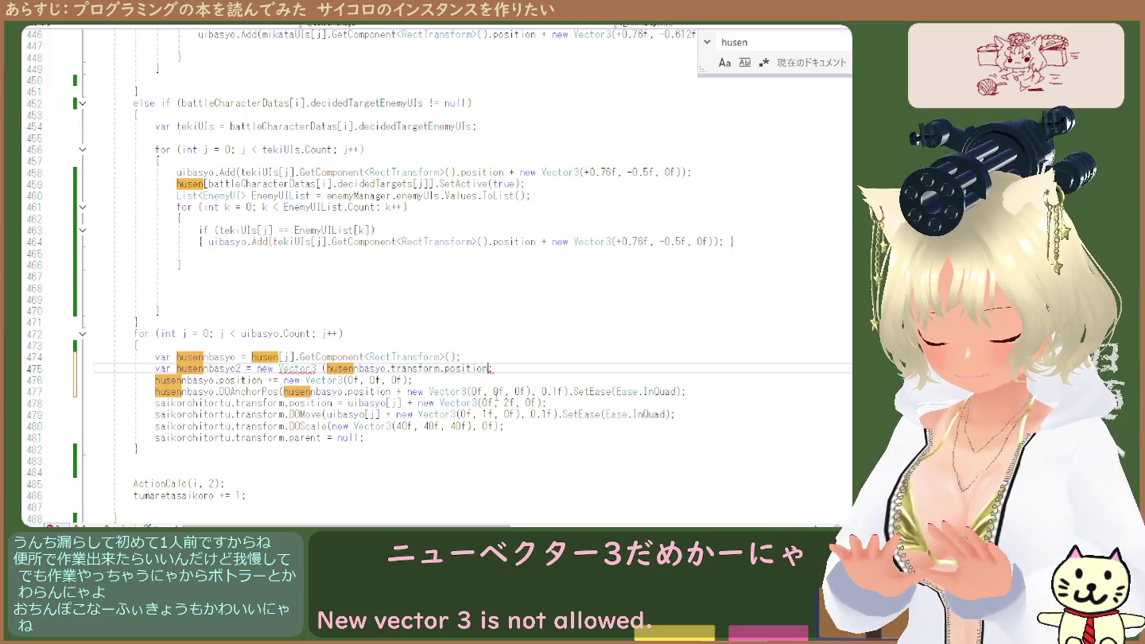
type(".x")
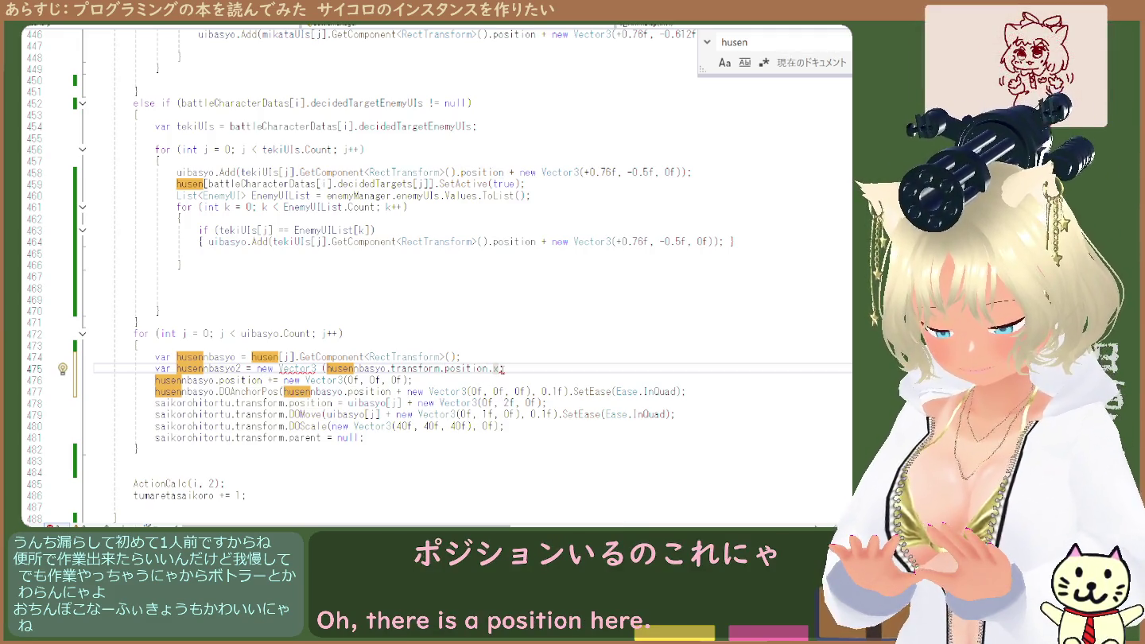
type(".")
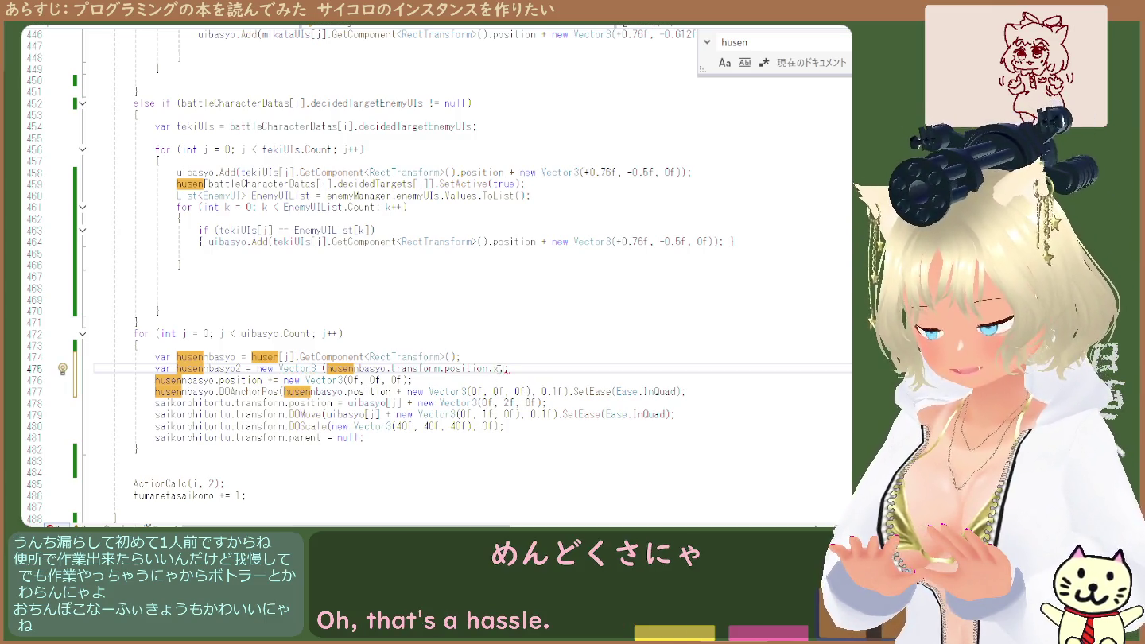
Copy husennbasyo.transform.position.x and paste it twice, giving the Vector3 three comma-separated arguments
left_click_drag(499, 369, 328, 368)
left_click(326, 368)
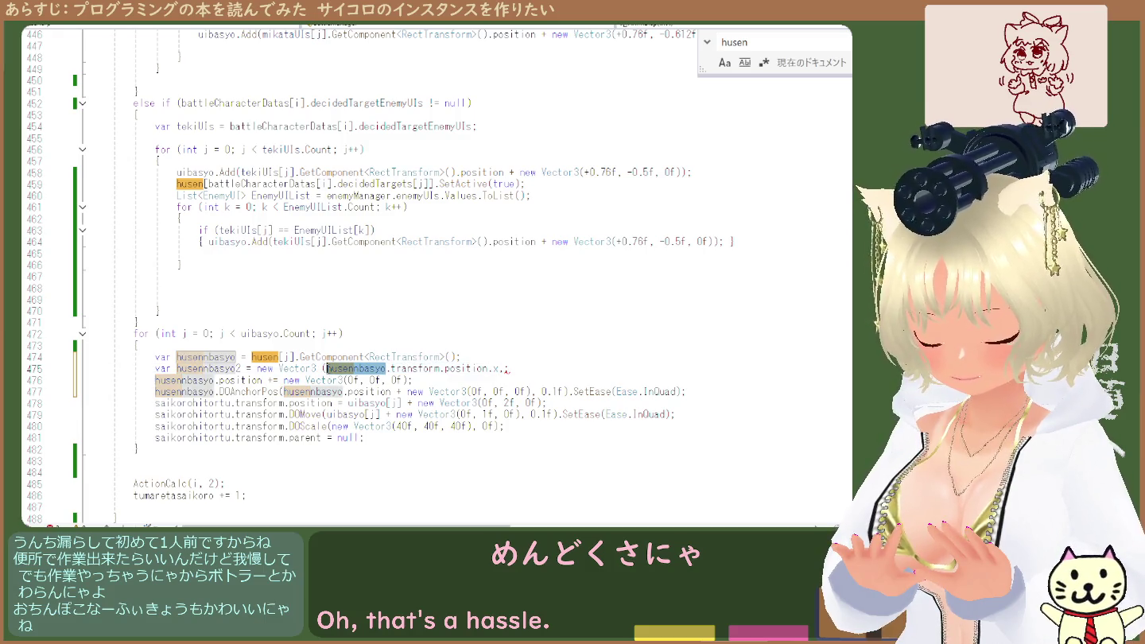
left_click_drag(327, 369, 503, 368)
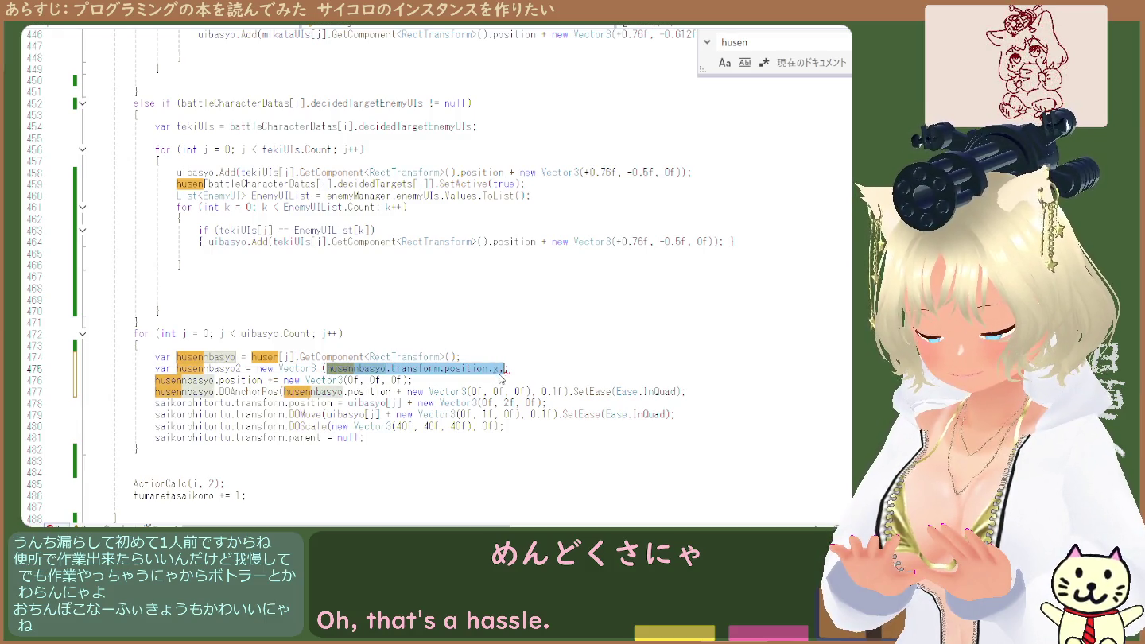
key("ctrl+c")
key("Right")
type(",")
key("ctrl+v")
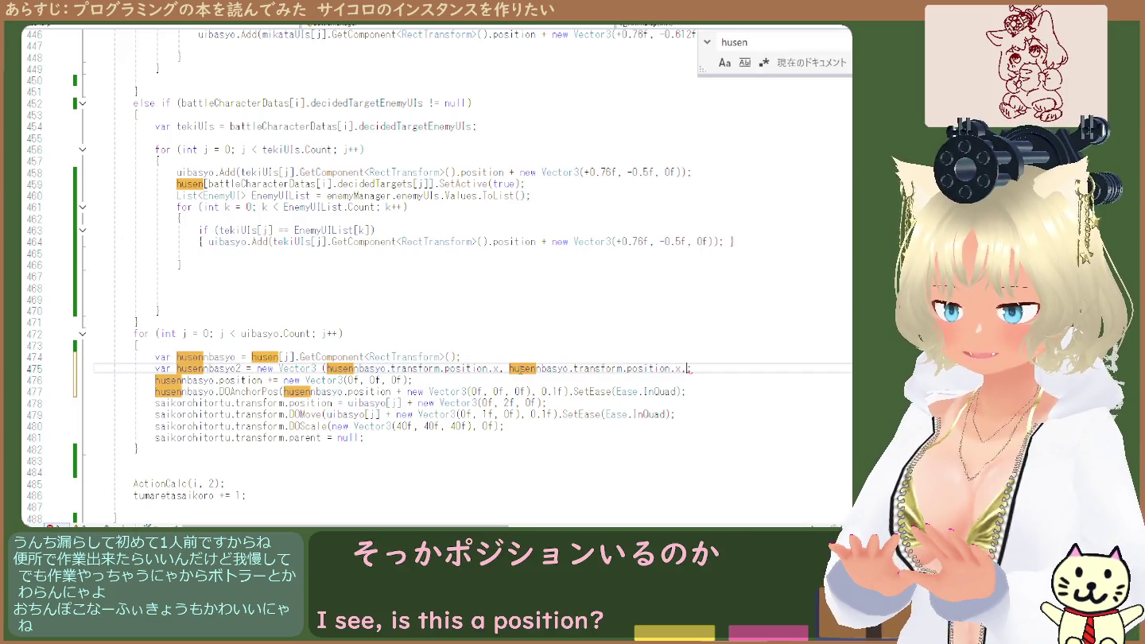
type(",")
key("ctrl+v")
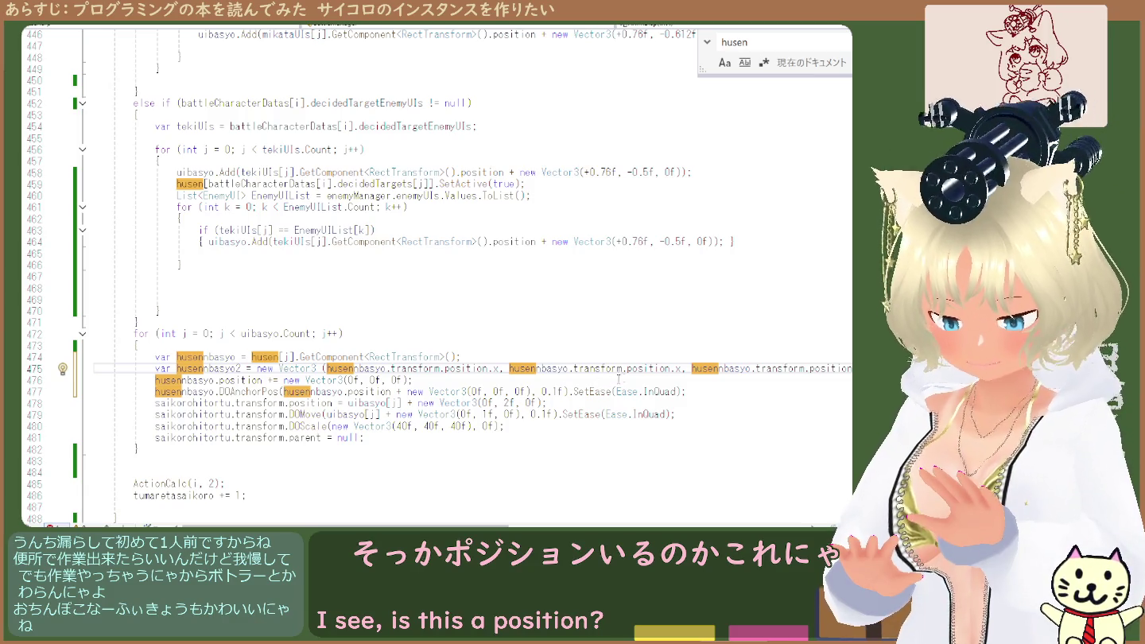
Change the second argument's x to y, save the script, and select husennbasyo2
double_click(678, 369)
type("y")
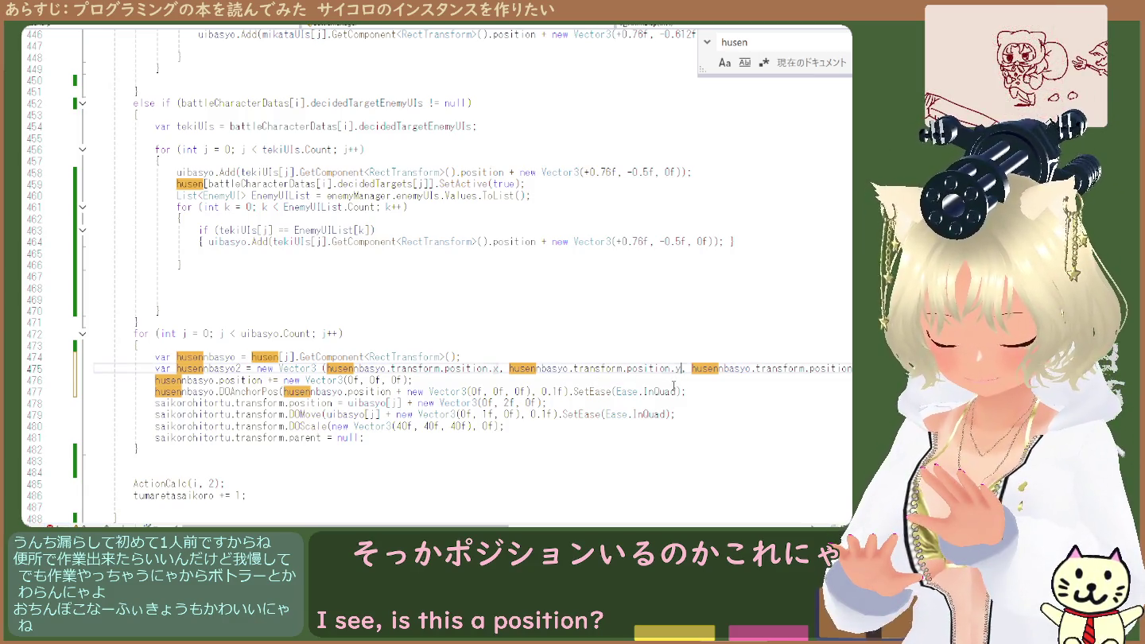
left_click(435, 312)
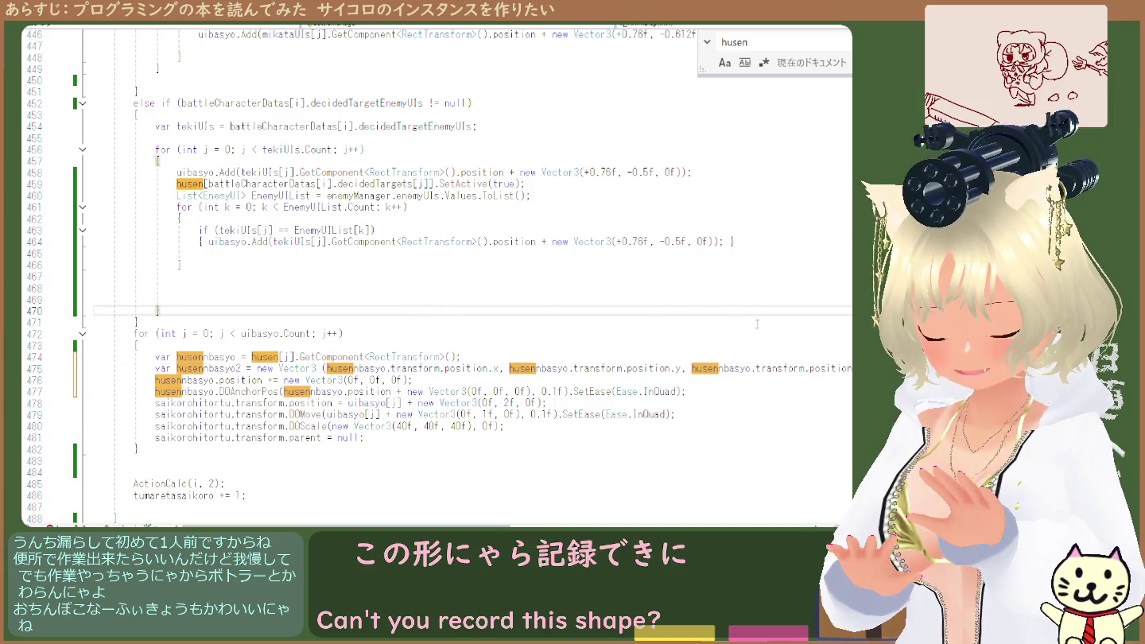
left_click(847, 370)
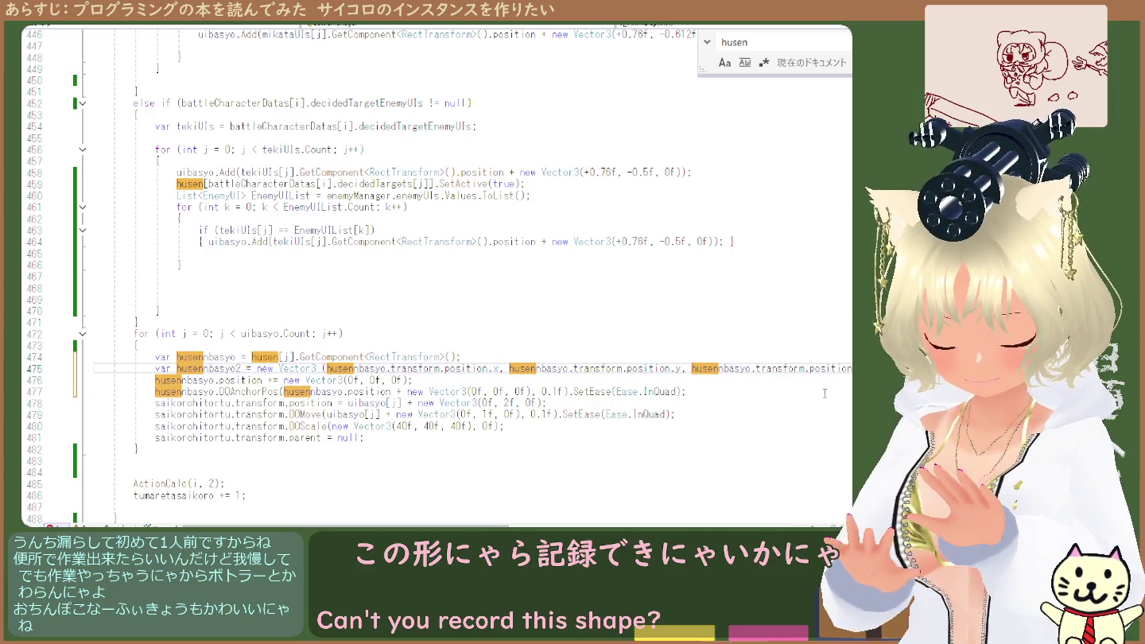
key("ctrl+s")
double_click(226, 369)
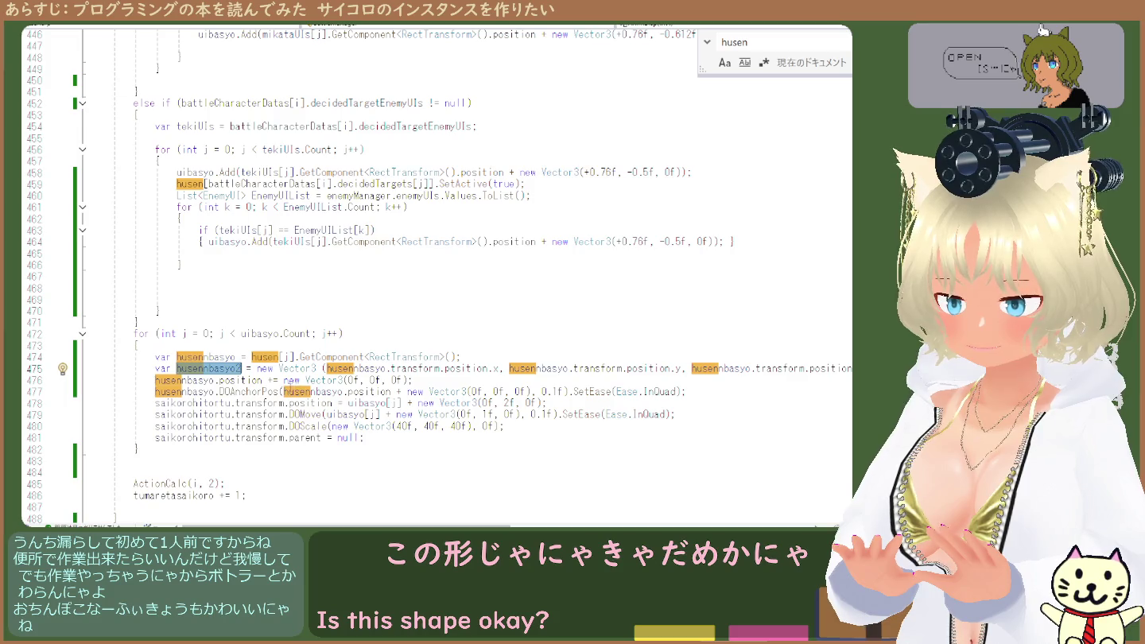
mouse_move(284, 391)
left_mouse_down()
mouse_move(405, 403)
mouse_move(531, 396)
left_mouse_up()
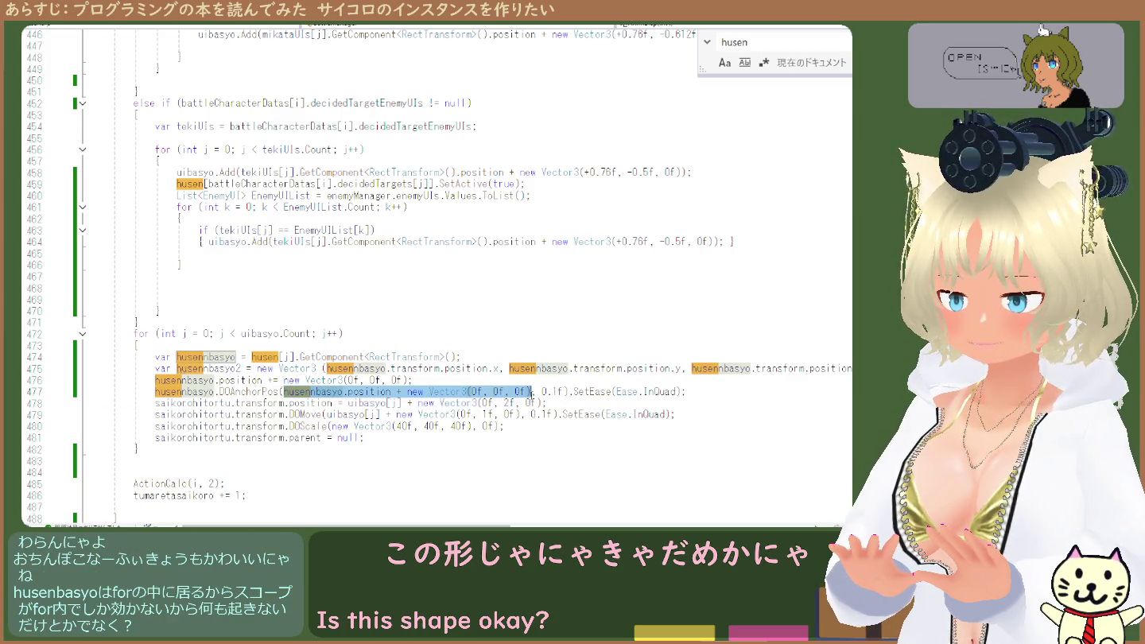
Replace the DOAnchorPos target on line 477 with husennbasyo2
key("ctrl+v")
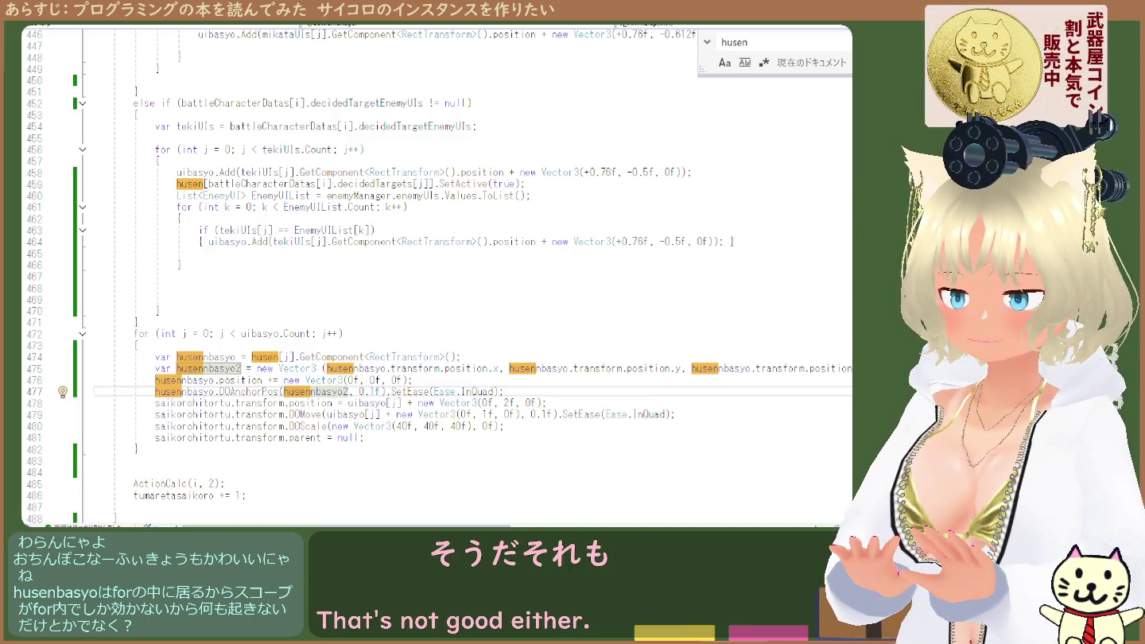
left_click(413, 380)
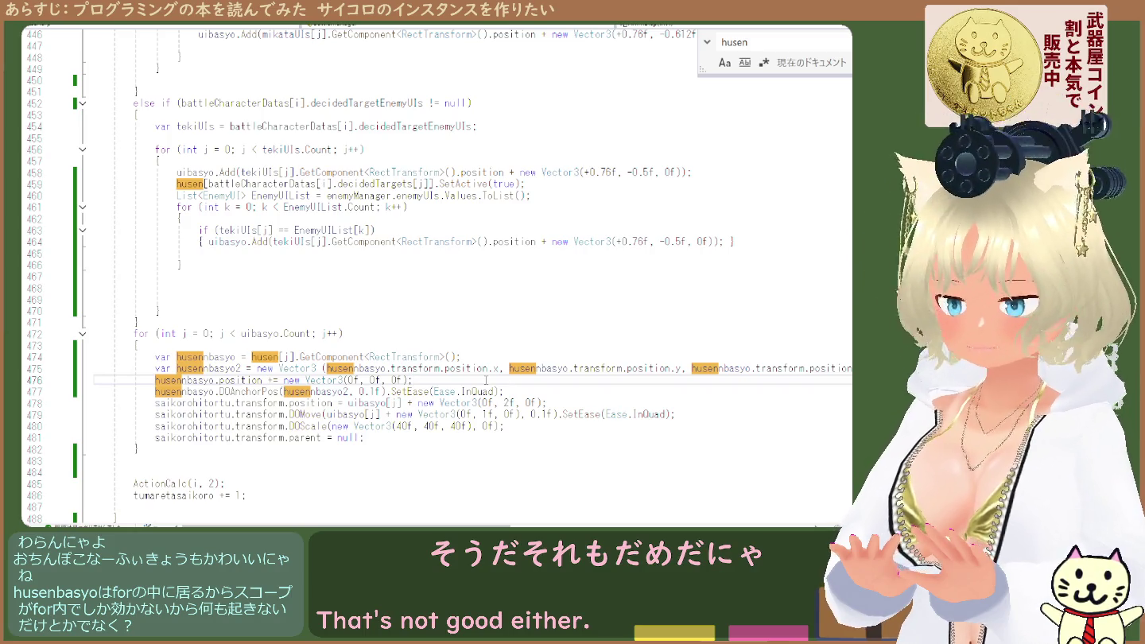
double_click(268, 334)
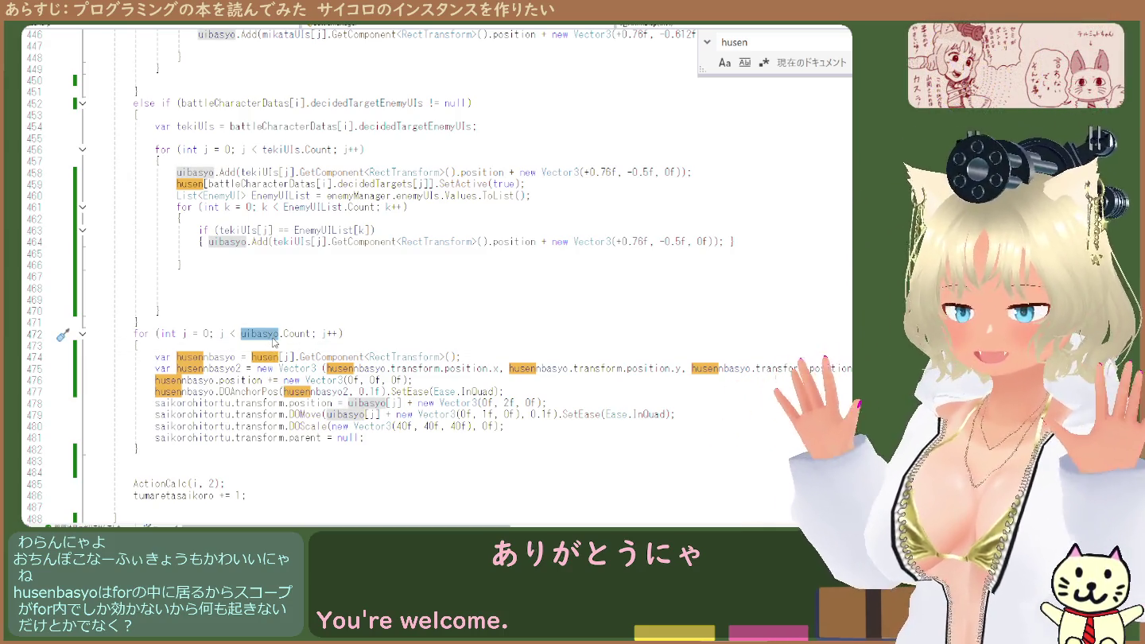
Search the file for uibasyo, then inspect DOAnchorPos, SetEase and husennbasyo2 on line 477
key("ctrl+f")
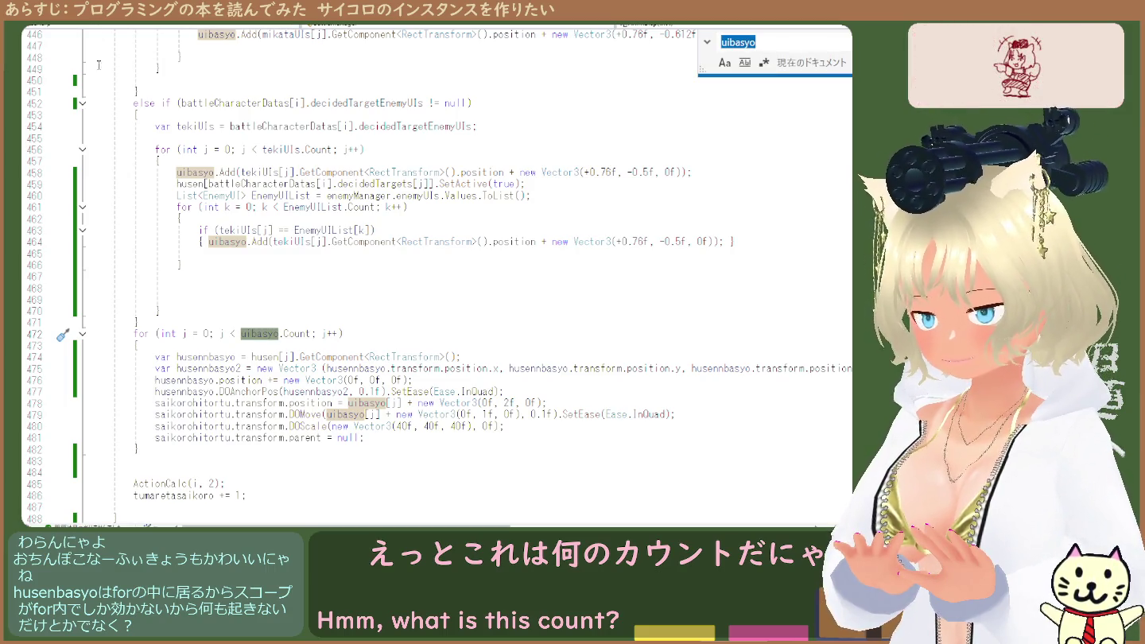
left_click(260, 334)
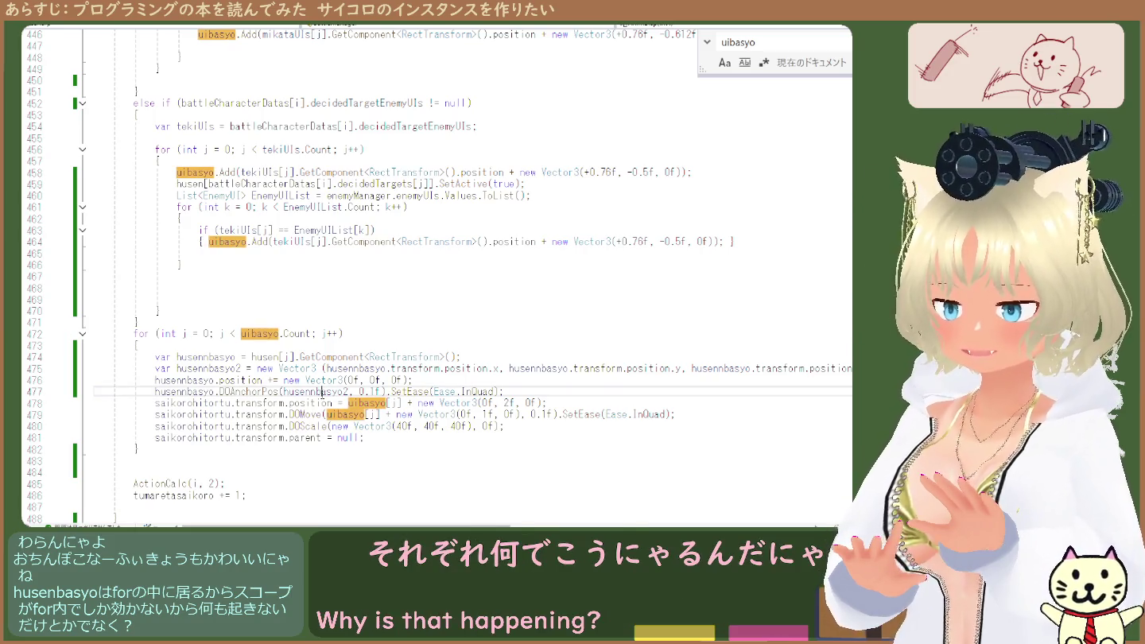
double_click(267, 391)
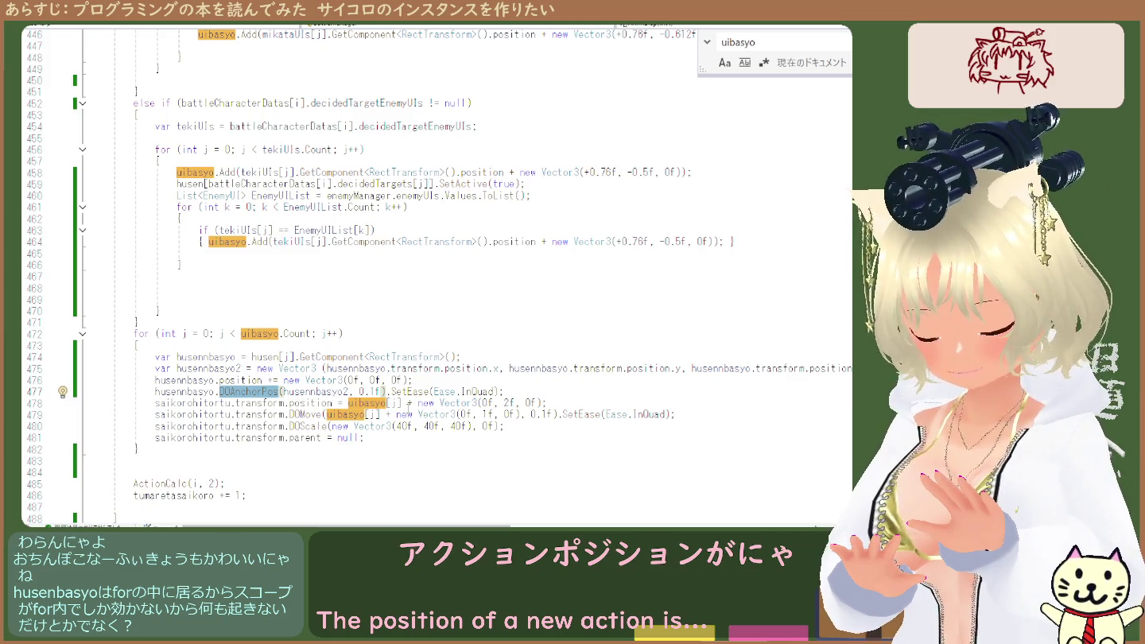
left_click(410, 392)
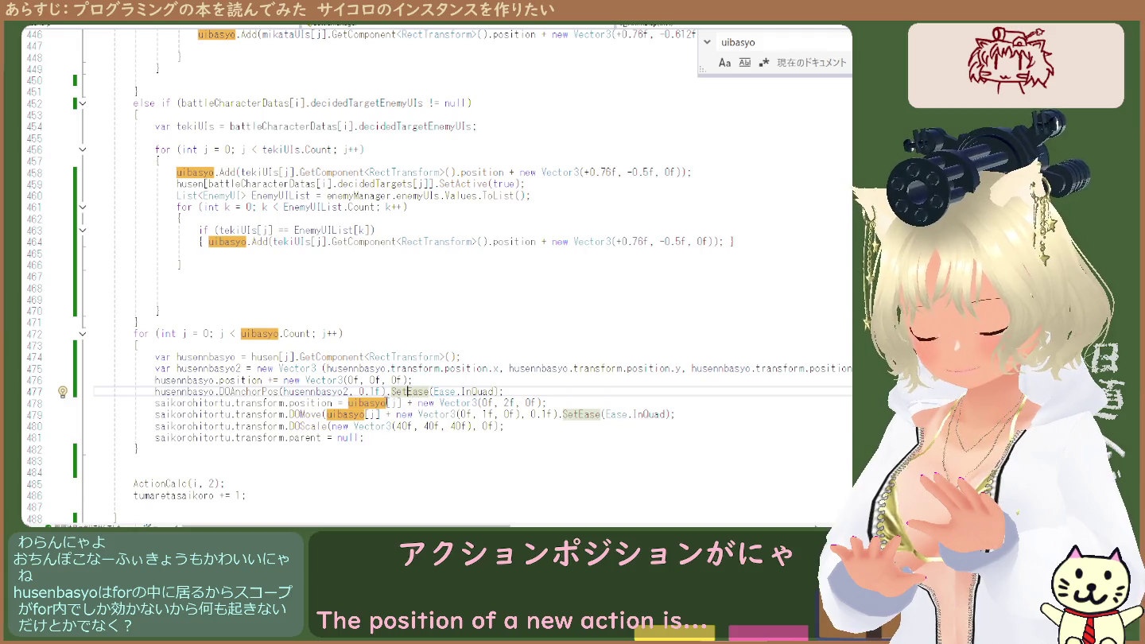
left_click(333, 391)
double_click(333, 392)
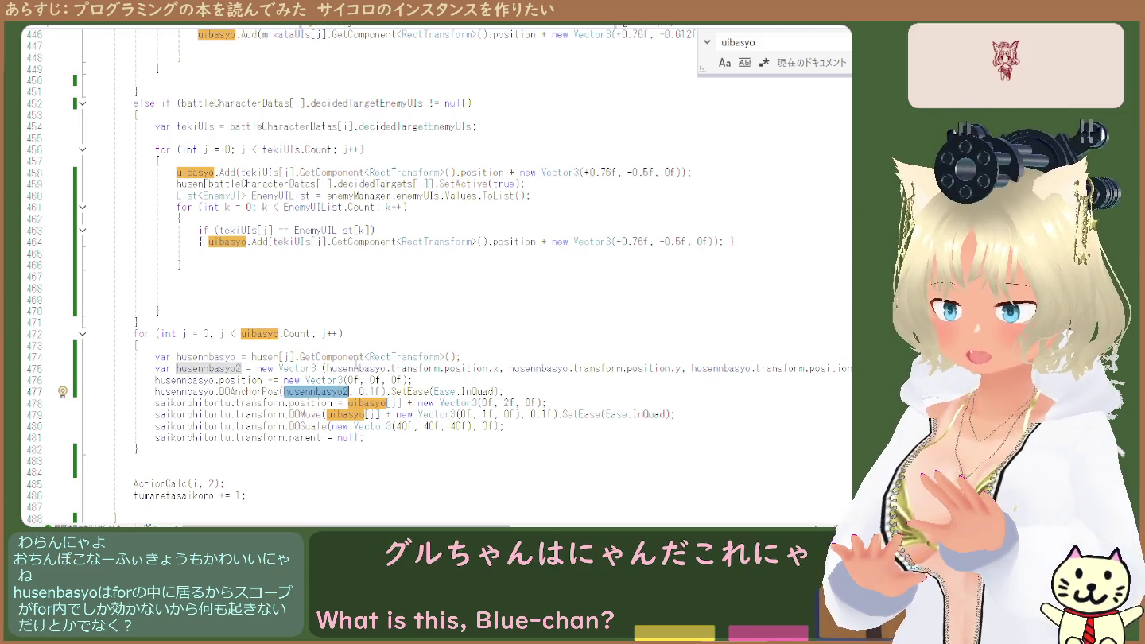
left_click(159, 383)
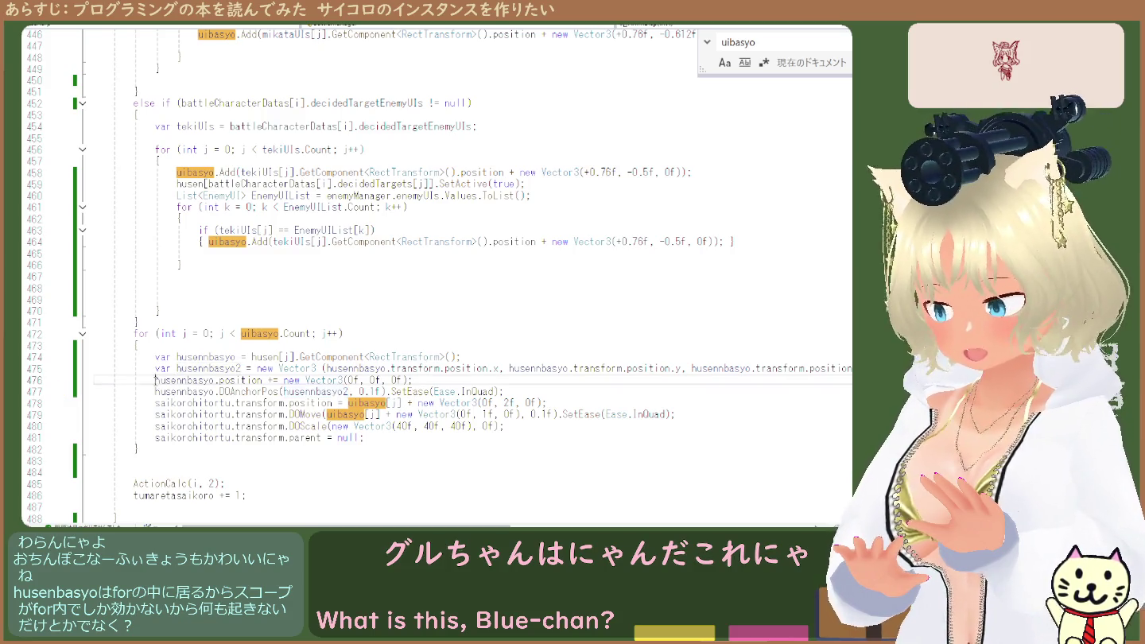
Comment out line 476's zero-Vector3 shift of husennbasyo.position with Ctrl+K, Ctrl+C
key("ctrl+k")
key("ctrl+c")
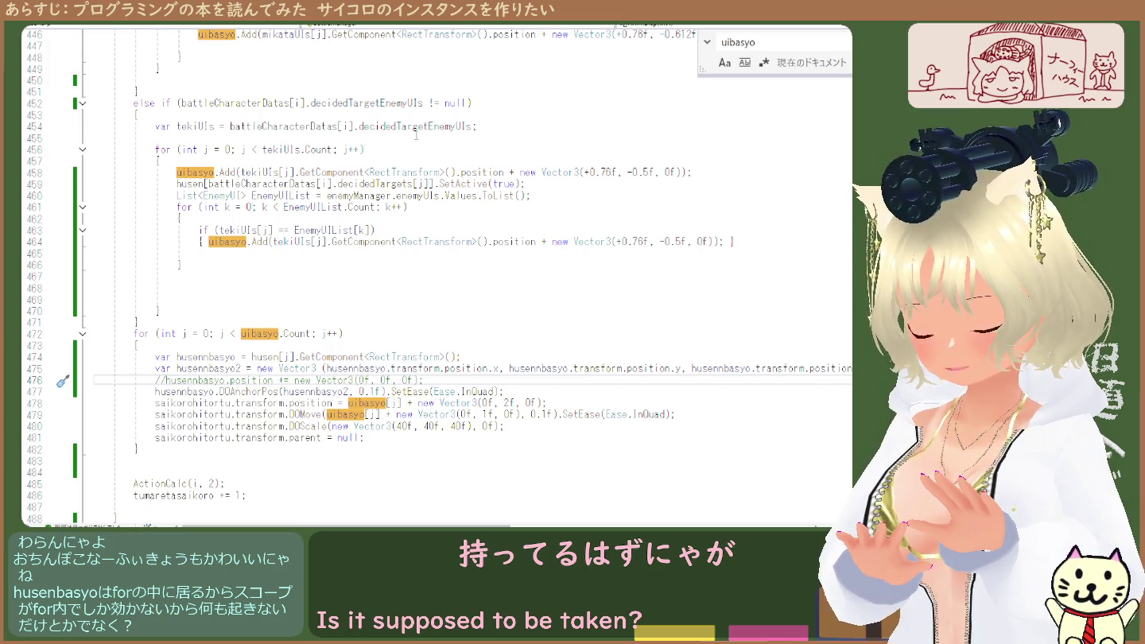
scroll(415, 135, "up", 5)
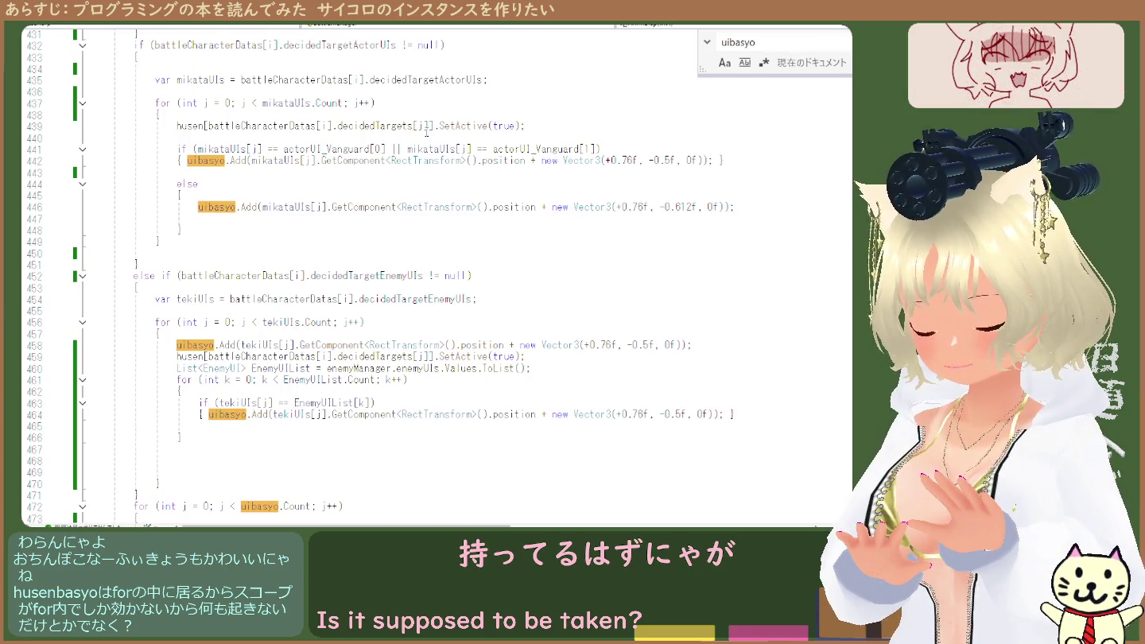
double_click(217, 164)
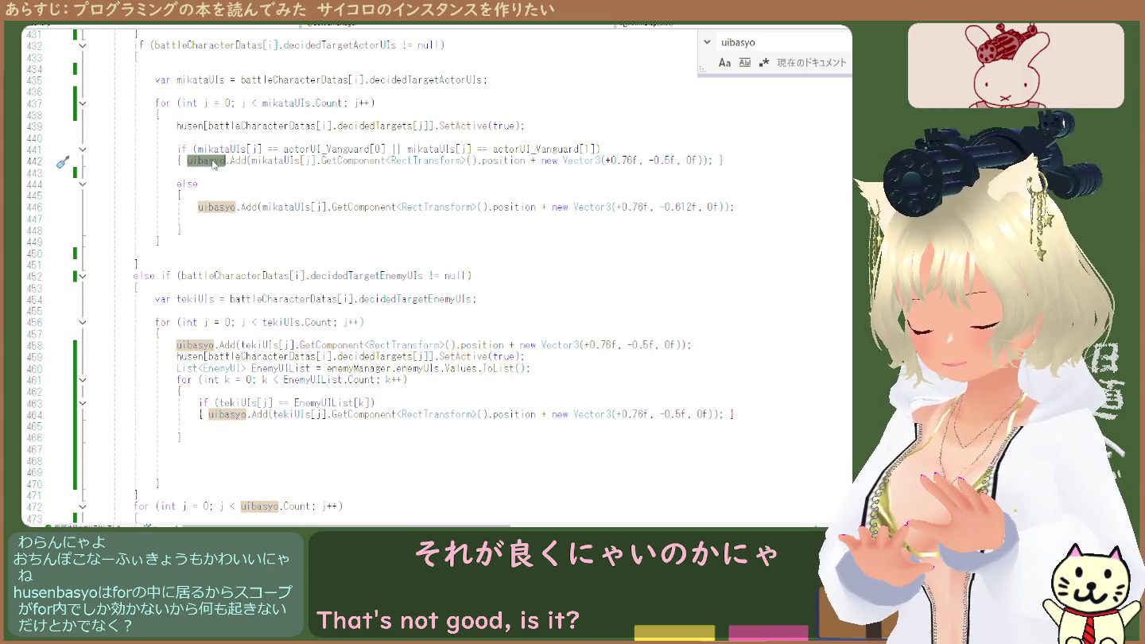
left_click(213, 164)
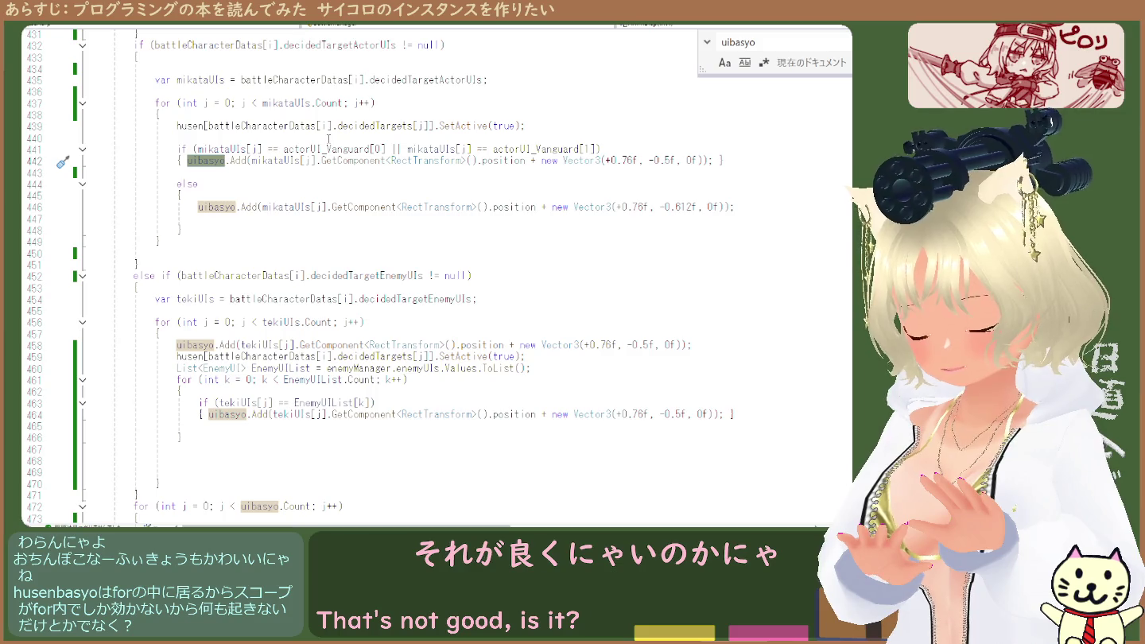
scroll(327, 142, "down", 1)
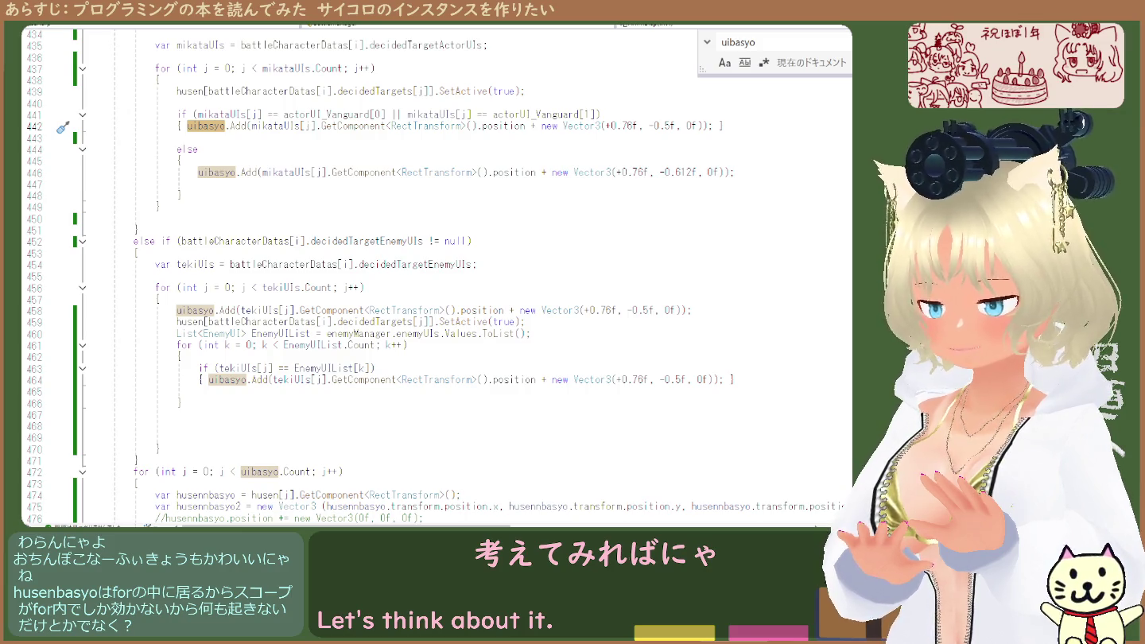
scroll(438, 279, "down", 2)
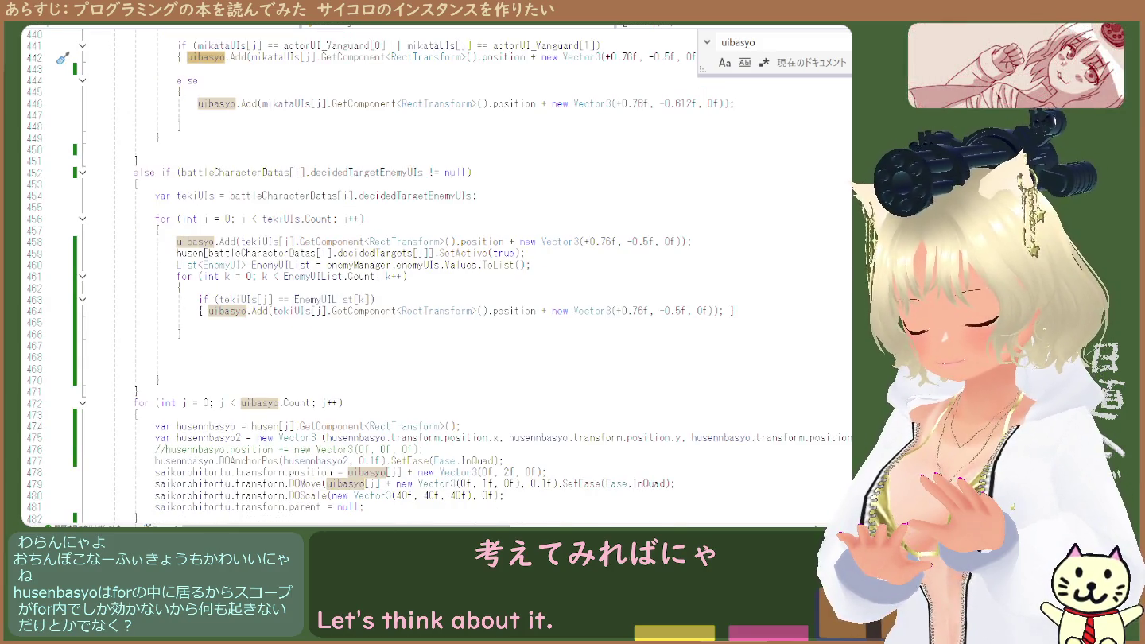
scroll(429, 279, "down", 3)
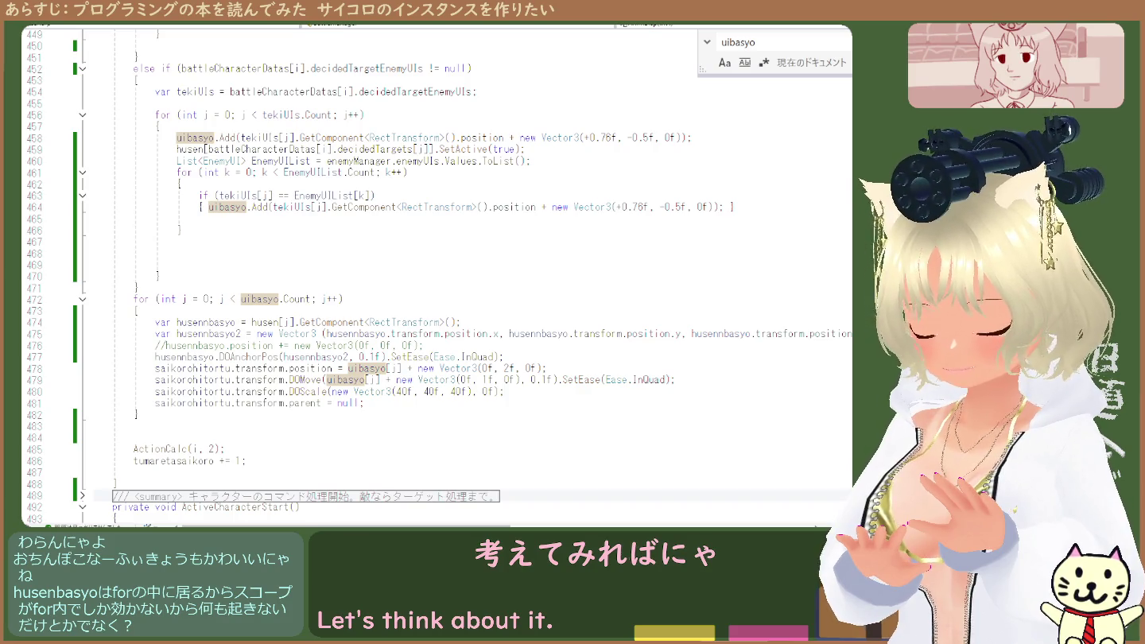
double_click(233, 336)
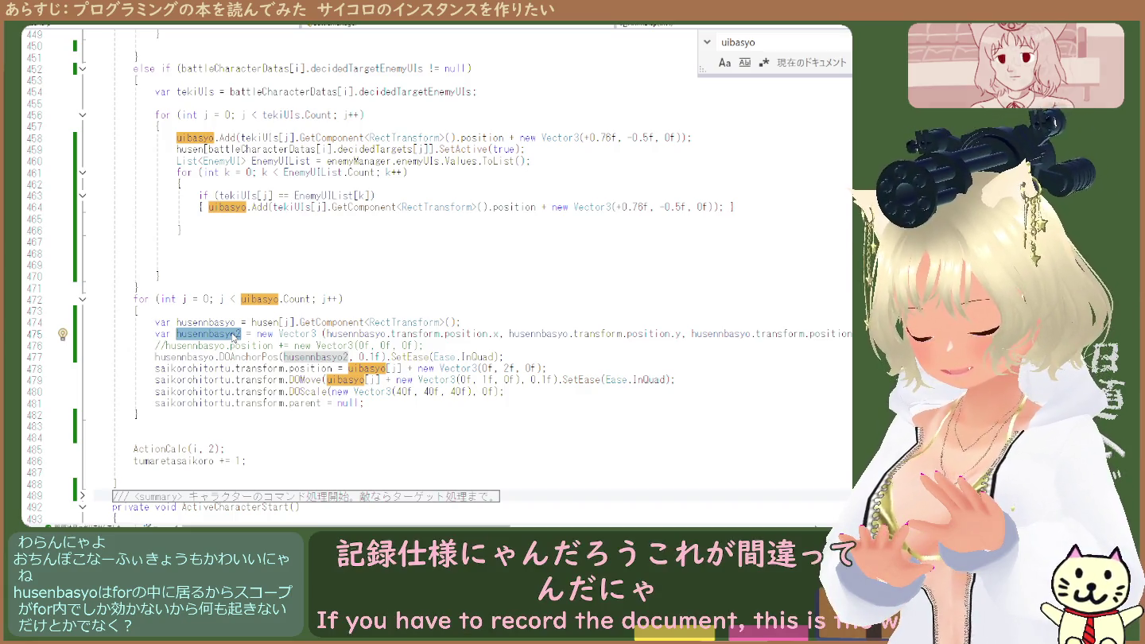
scroll(333, 280, "up", 2)
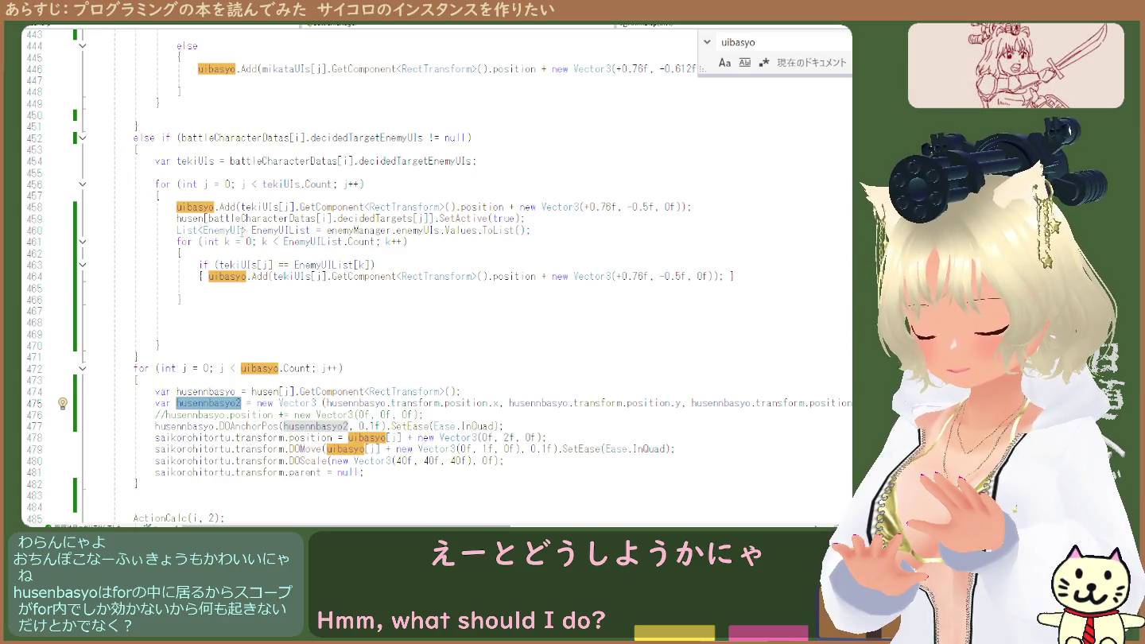
scroll(246, 254, "up", 3)
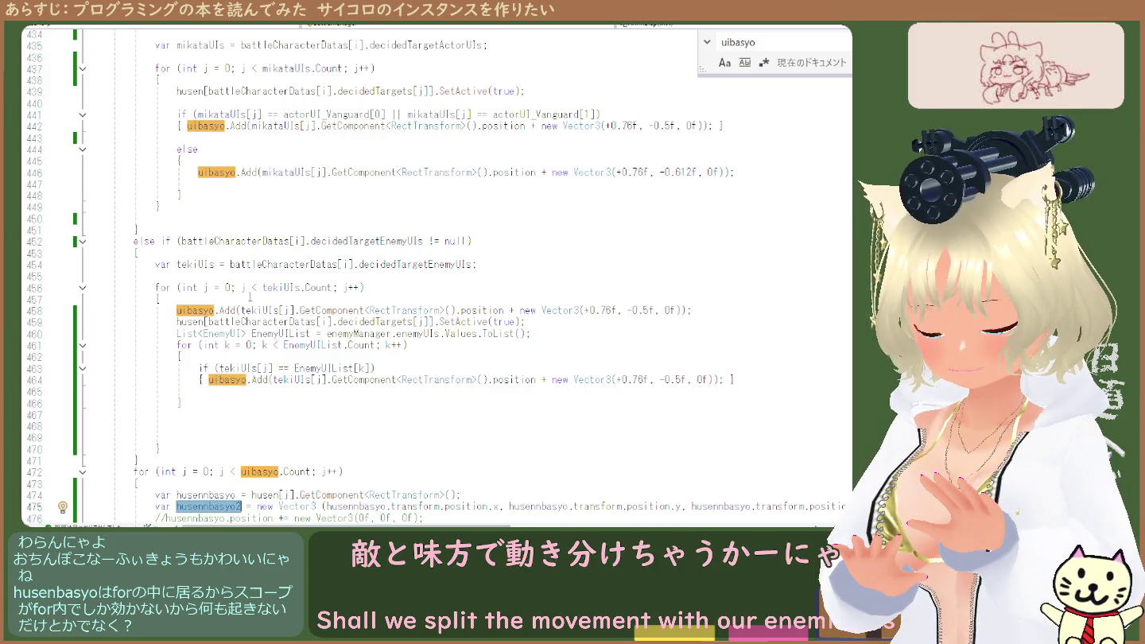
double_click(209, 311)
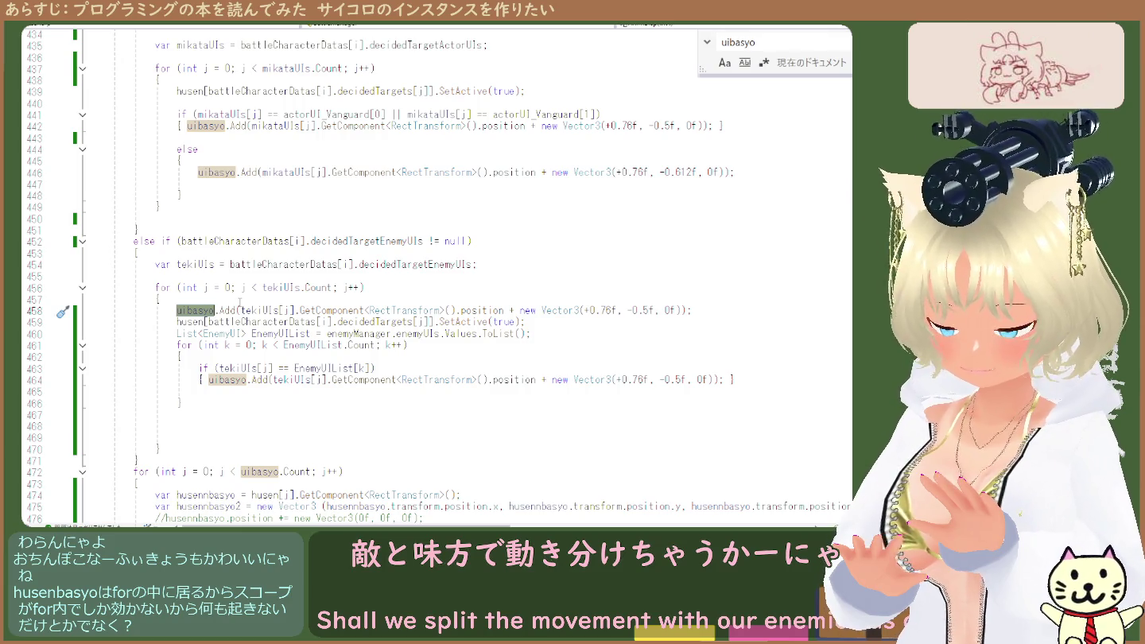
scroll(285, 339, "down", 5)
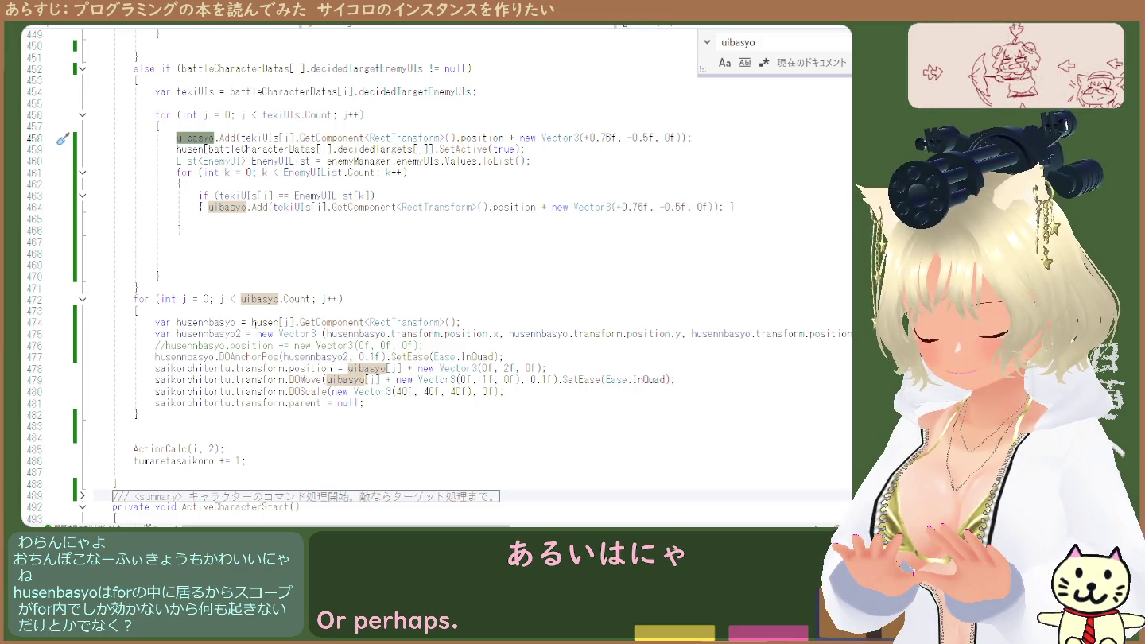
double_click(275, 325)
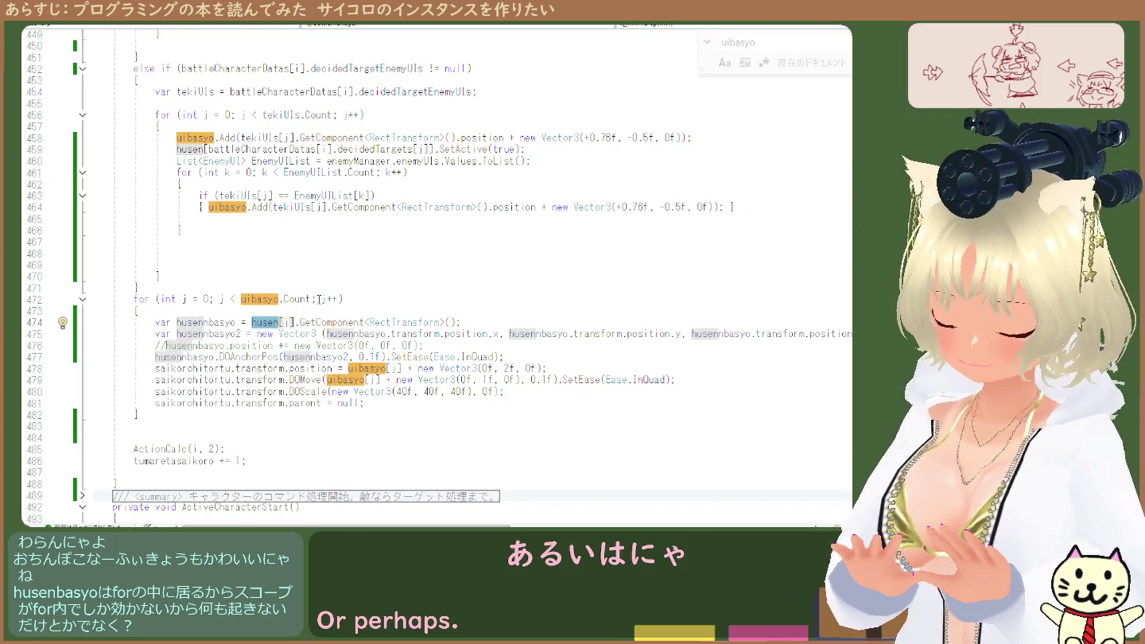
Set husennbasyo on line 474 to uibasyo[j], deleting the GetComponent<RectTransform>() call
key("ctrl+v")
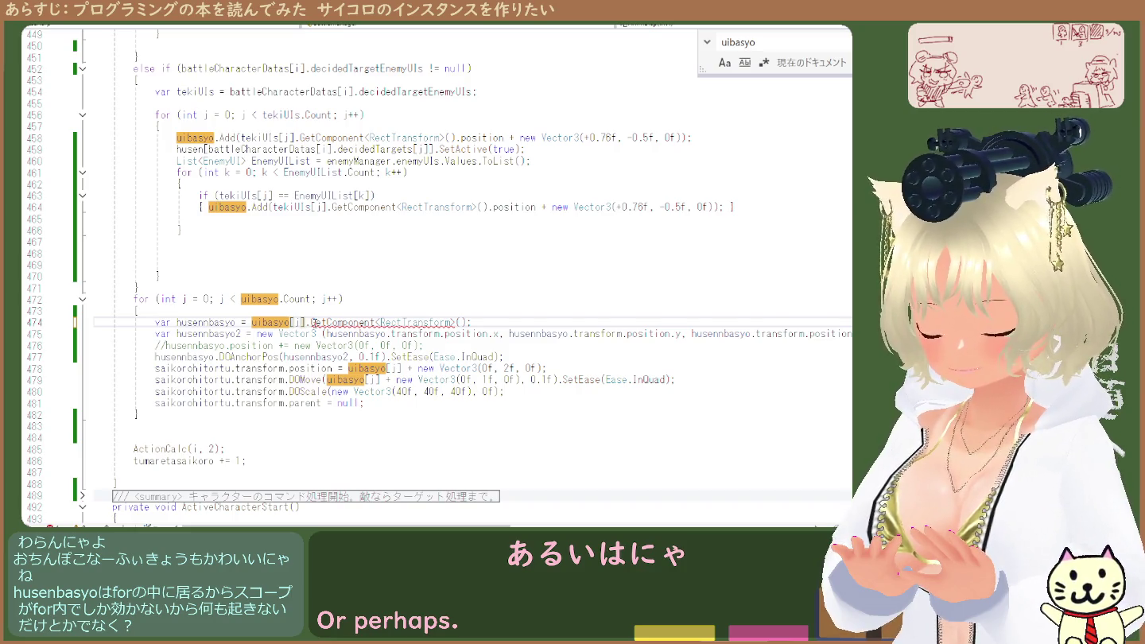
key("ctrl+shift+Right")
key("ctrl+shift+Right")
key("ctrl+shift+Right")
key("ctrl+shift+Right")
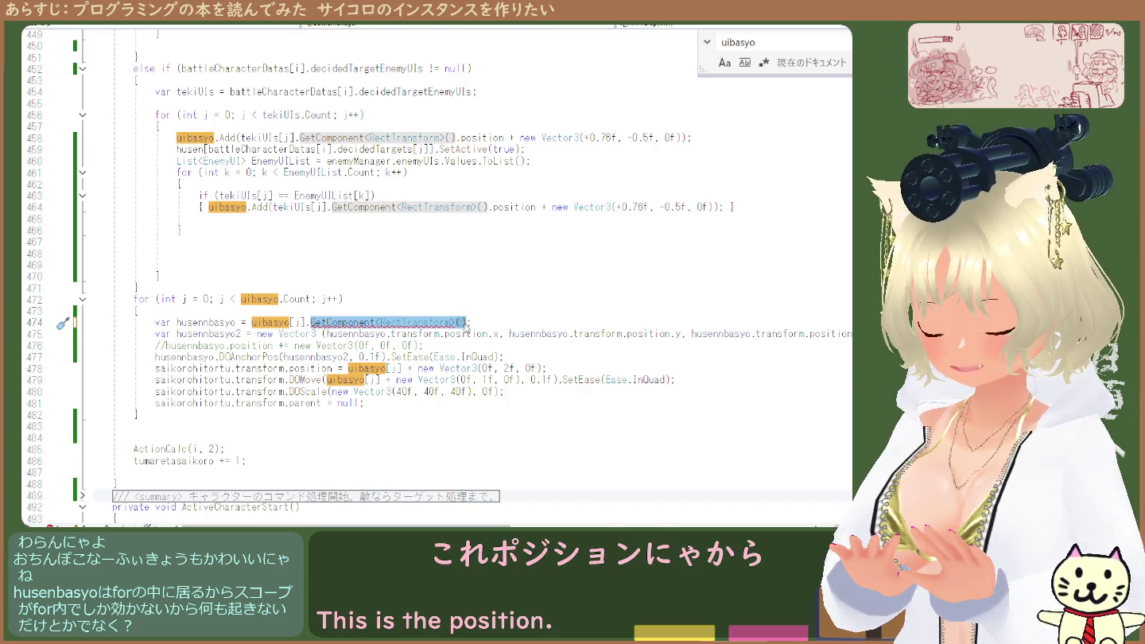
key("Delete")
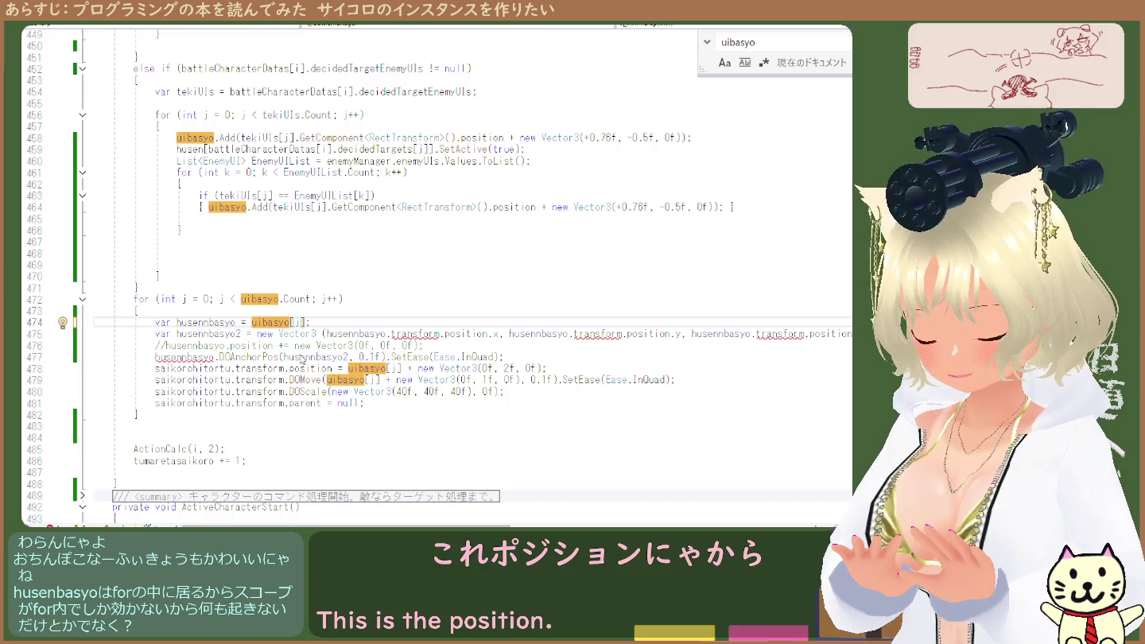
left_click(422, 347)
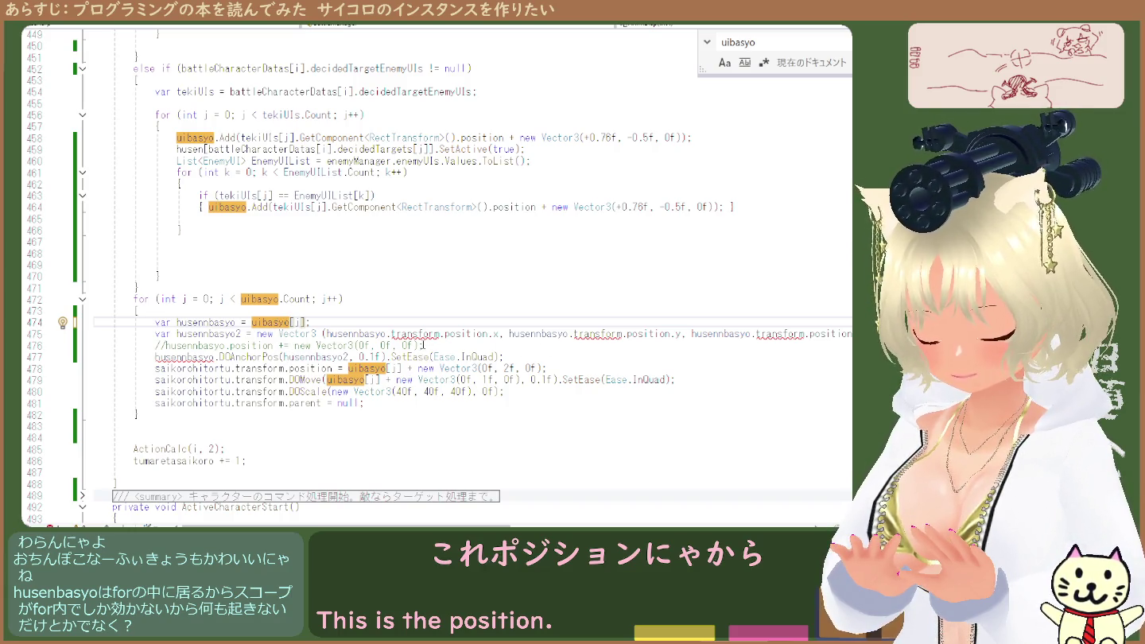
Try removing transform from line 475's first argument, then check where position and transform are used
left_click(306, 323)
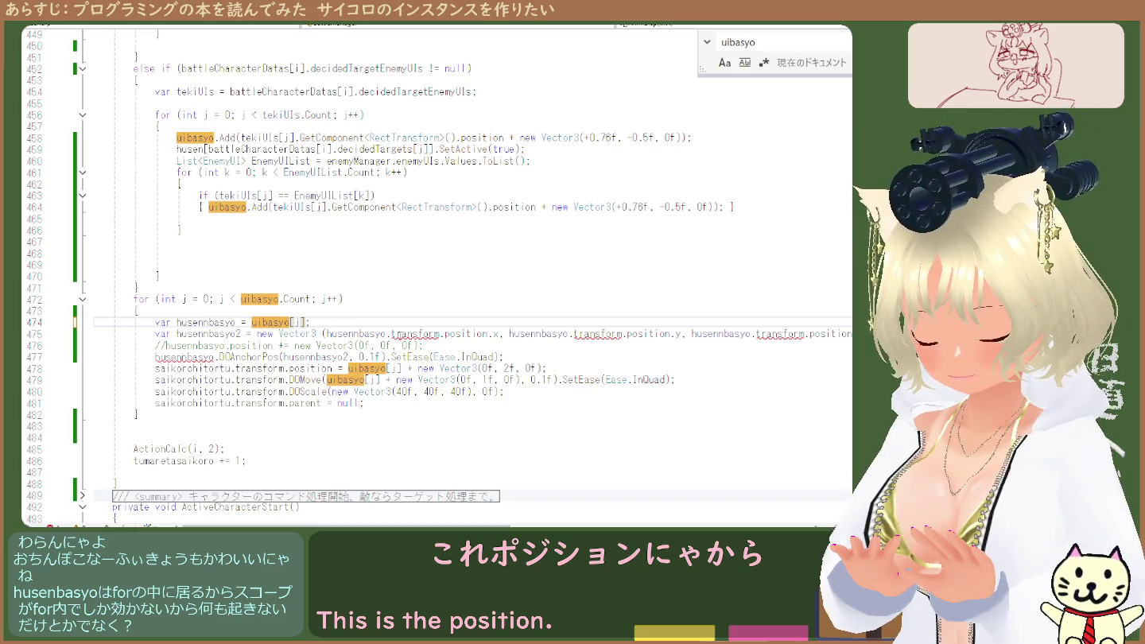
double_click(394, 333)
key("BackSpace")
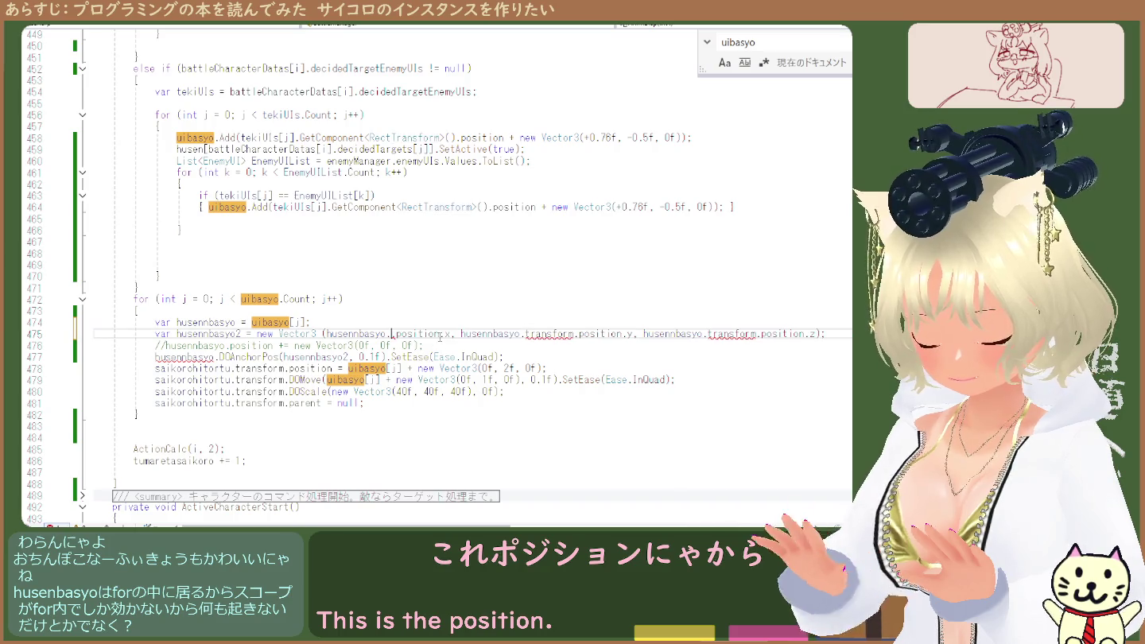
key("BackSpace")
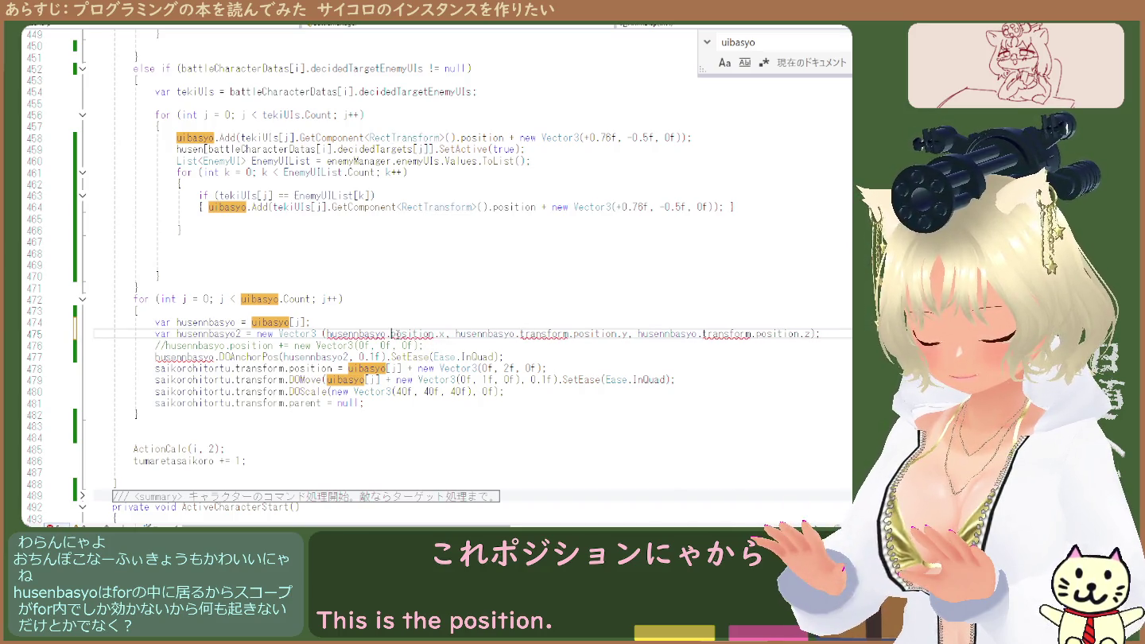
type("transform.")
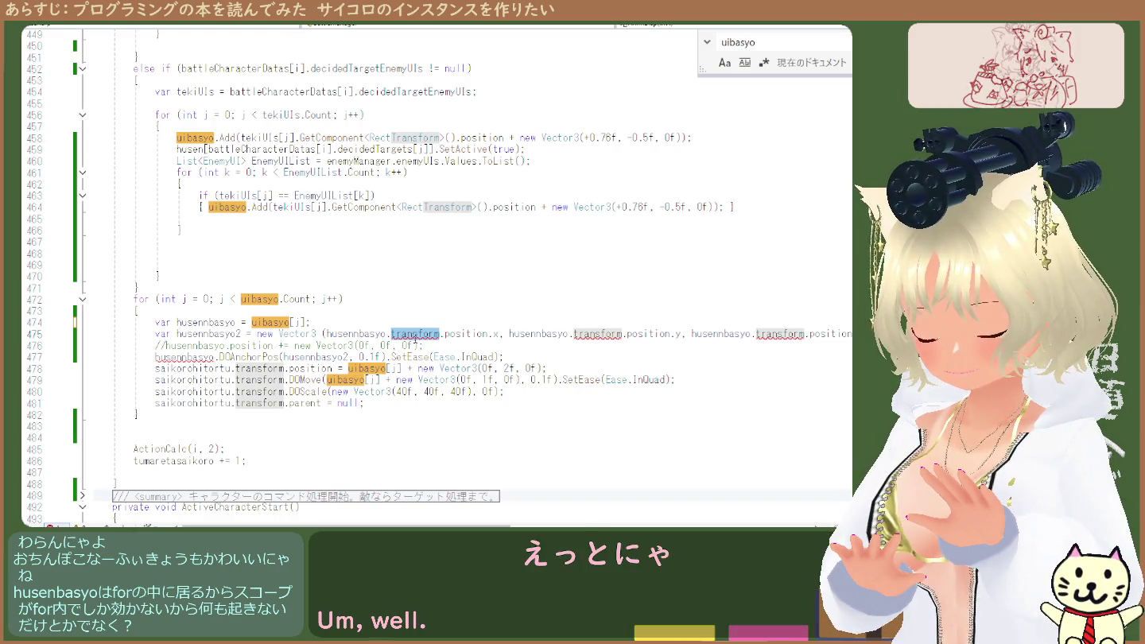
left_click(407, 333)
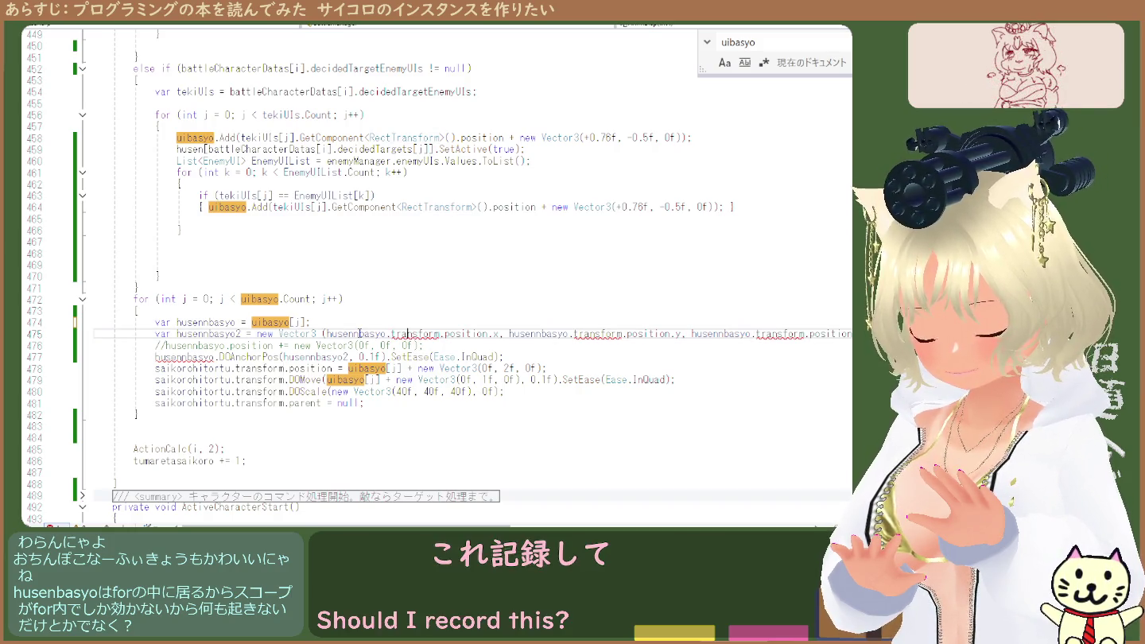
left_click(474, 139)
double_click(476, 139)
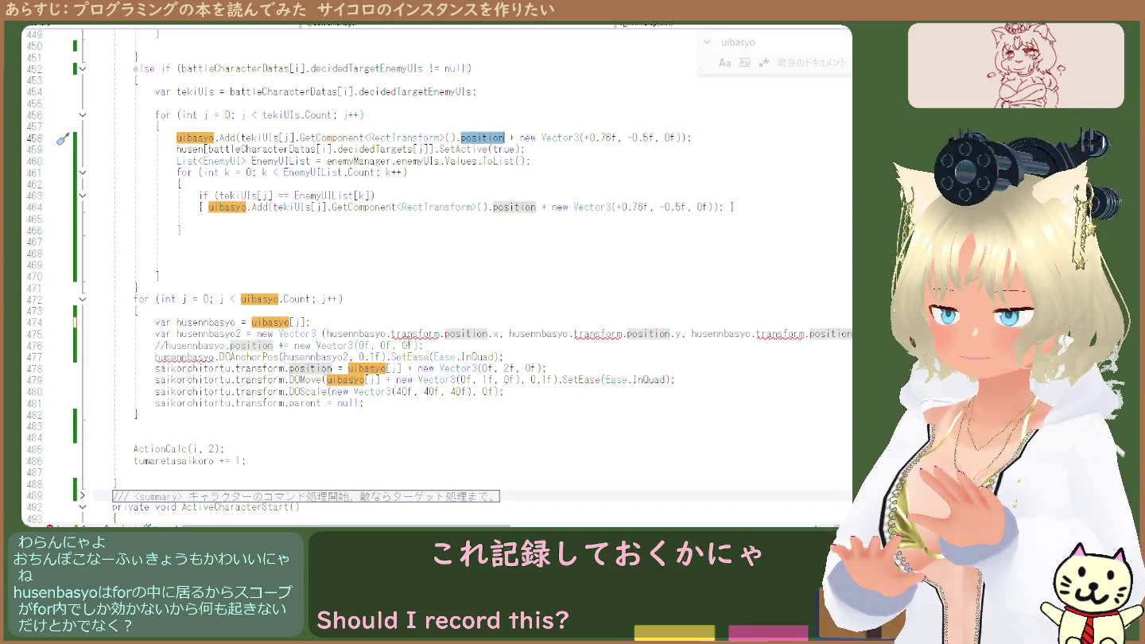
double_click(413, 334)
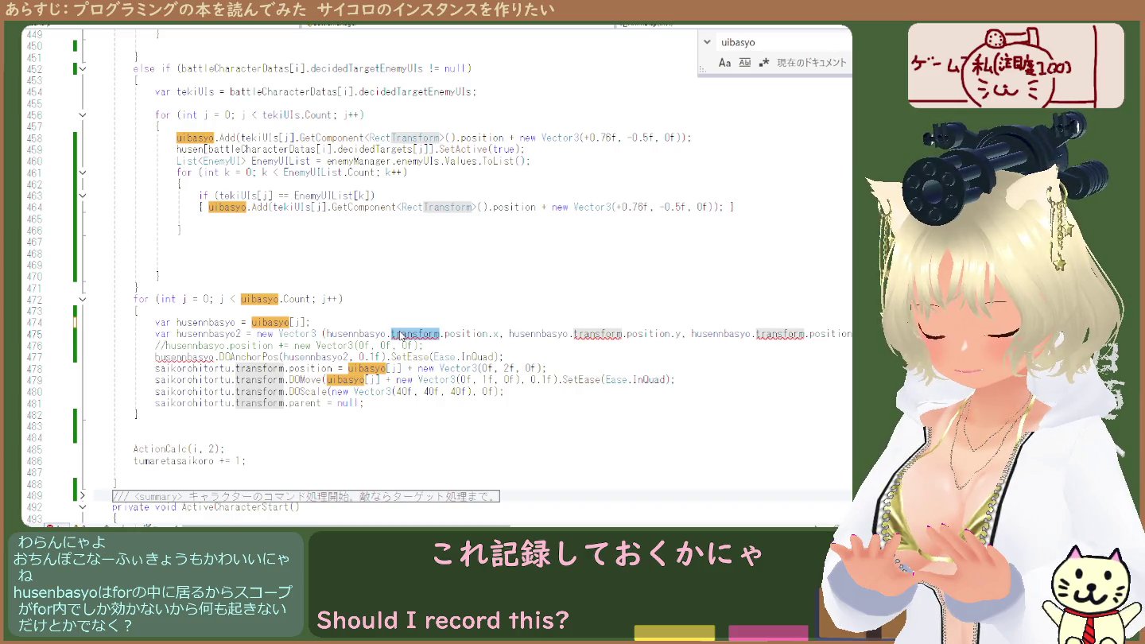
left_click(409, 334)
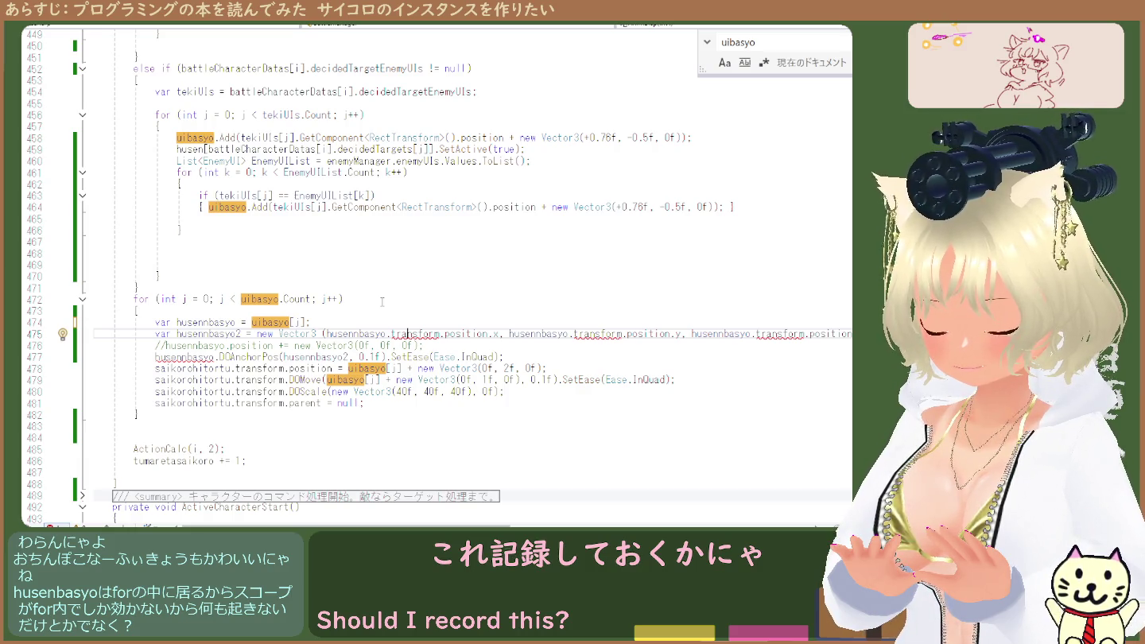
left_click(409, 334)
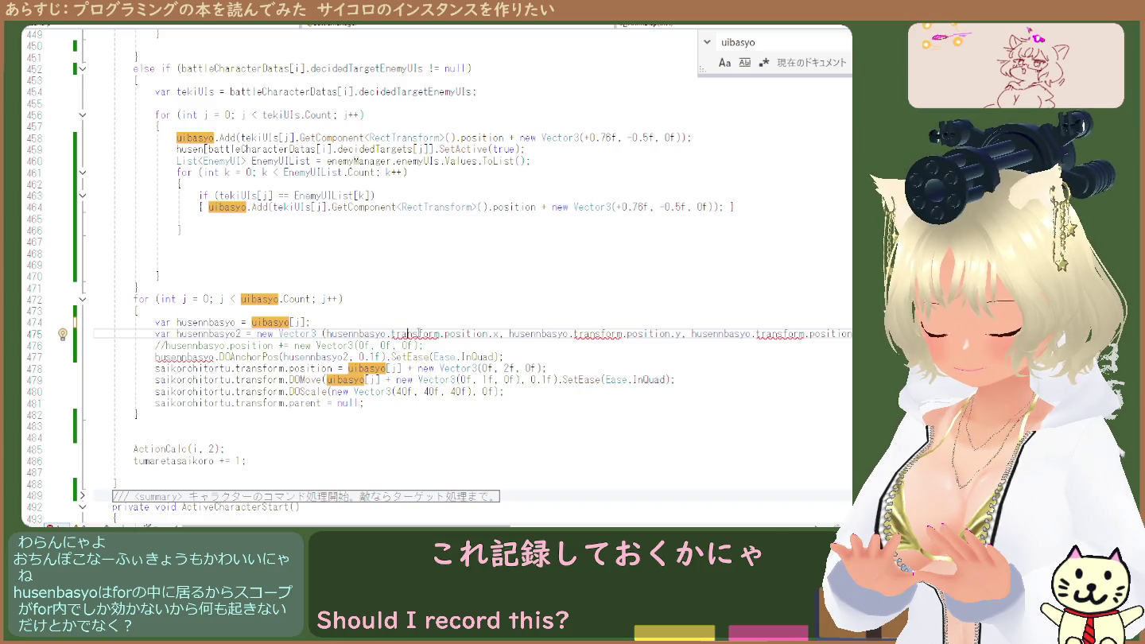
left_click(391, 333)
Delete each transform.position on line 475 so the Vector3 reads husennbasyo.x, husennbasyo.y, husennbasyo.z
left_click_drag(391, 333, 507, 334)
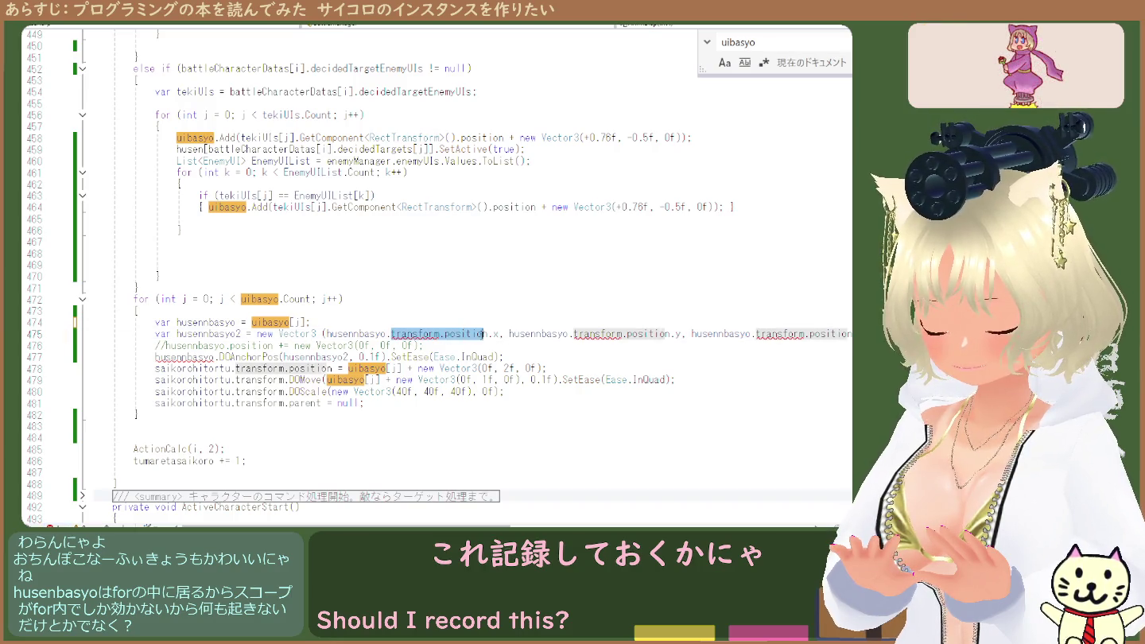
key("Delete")
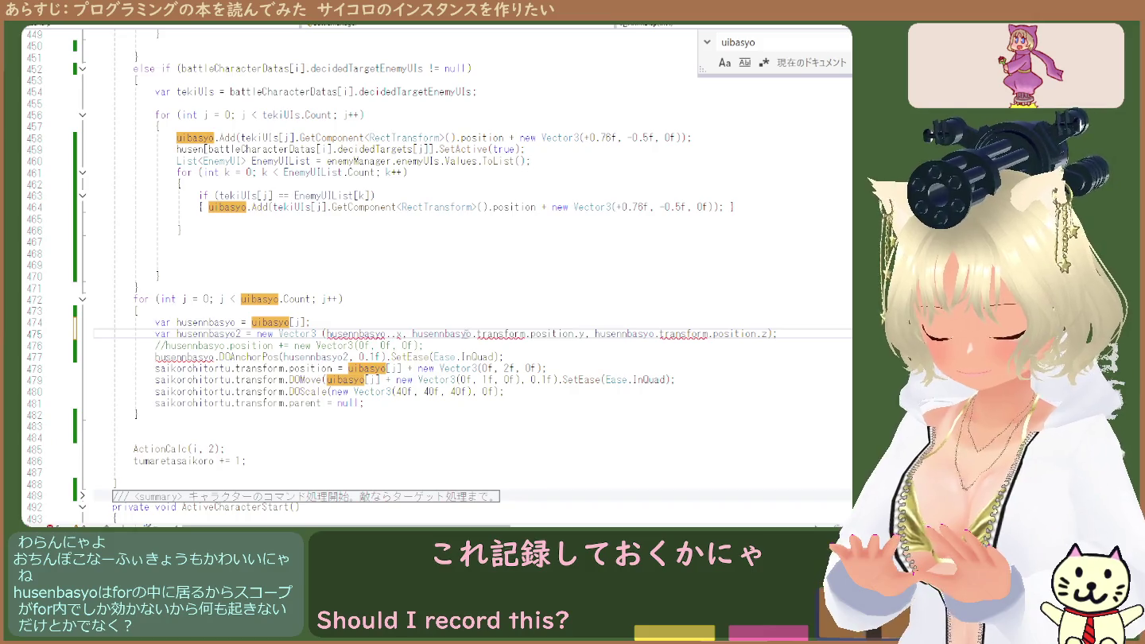
key("Delete")
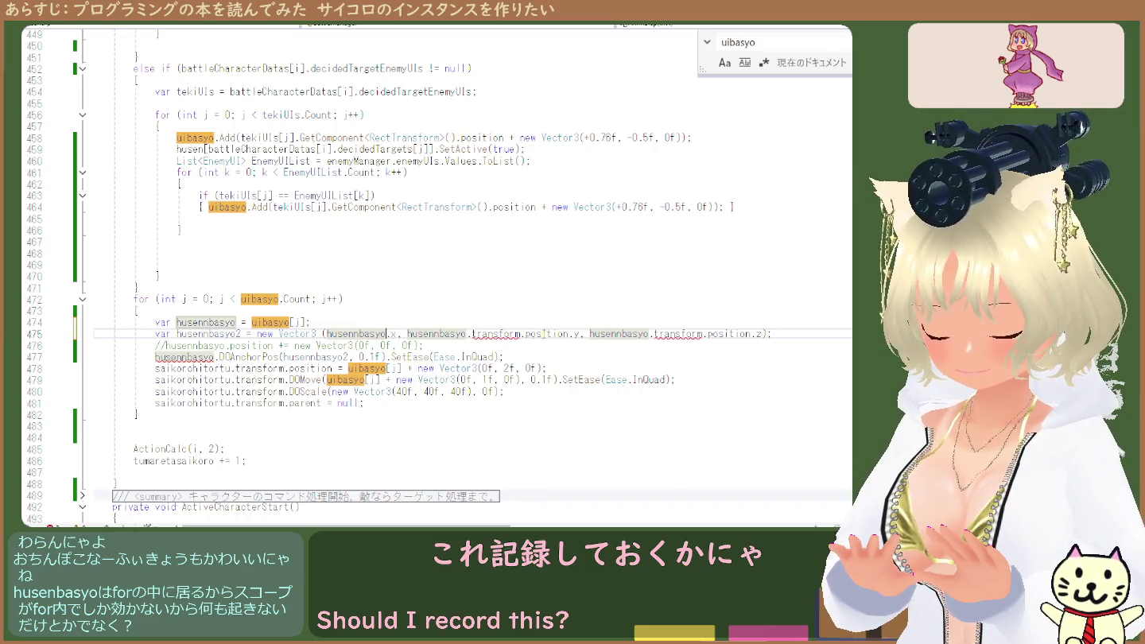
left_click_drag(568, 333, 473, 333)
key("Delete")
key("Delete")
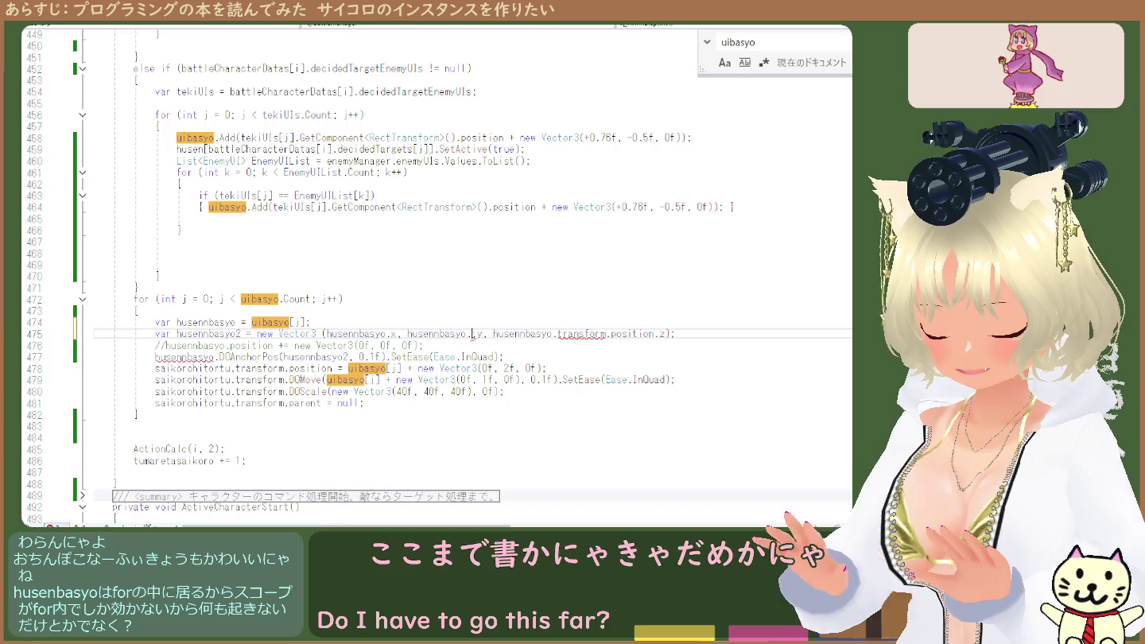
left_click(650, 334)
double_click(627, 333)
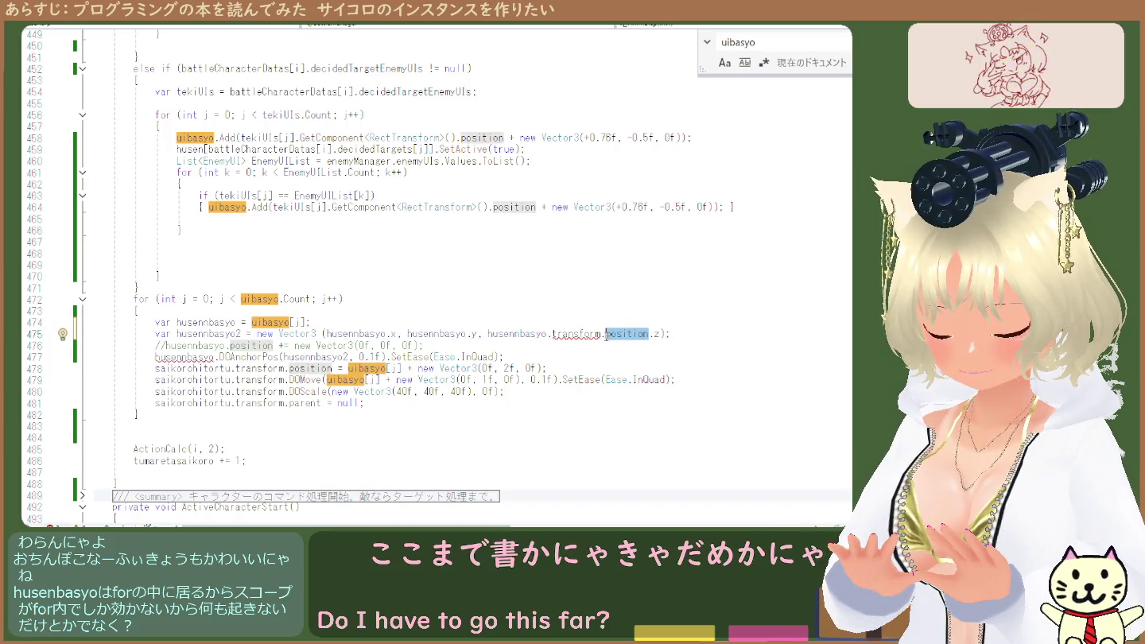
key("Delete")
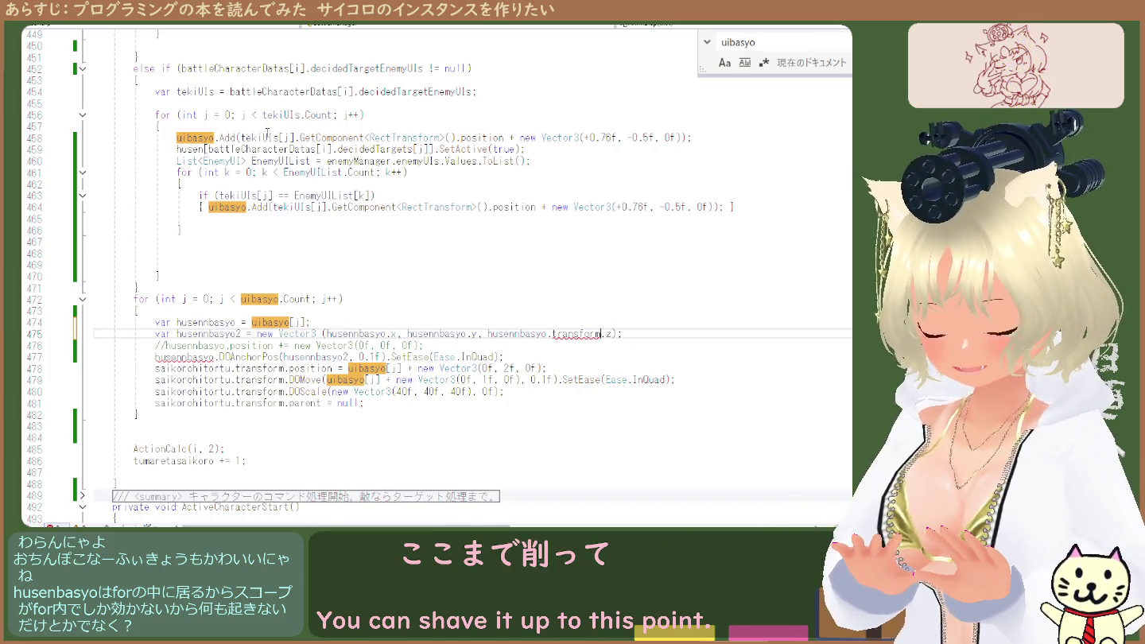
left_click_drag(555, 334, 601, 333)
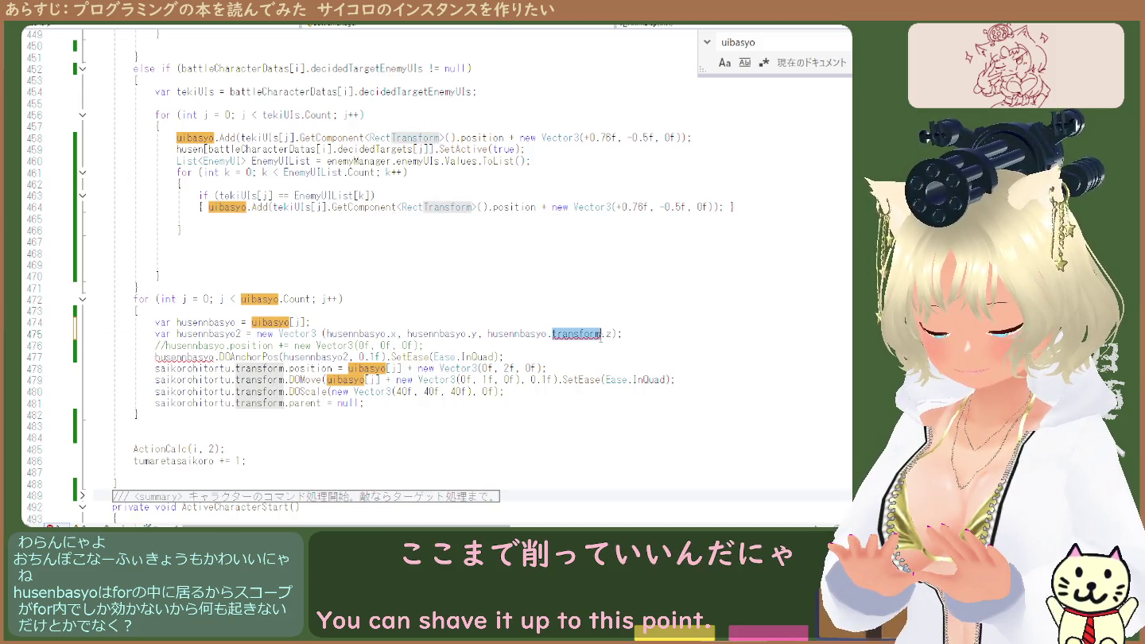
key("BackSpace")
key("BackSpace")
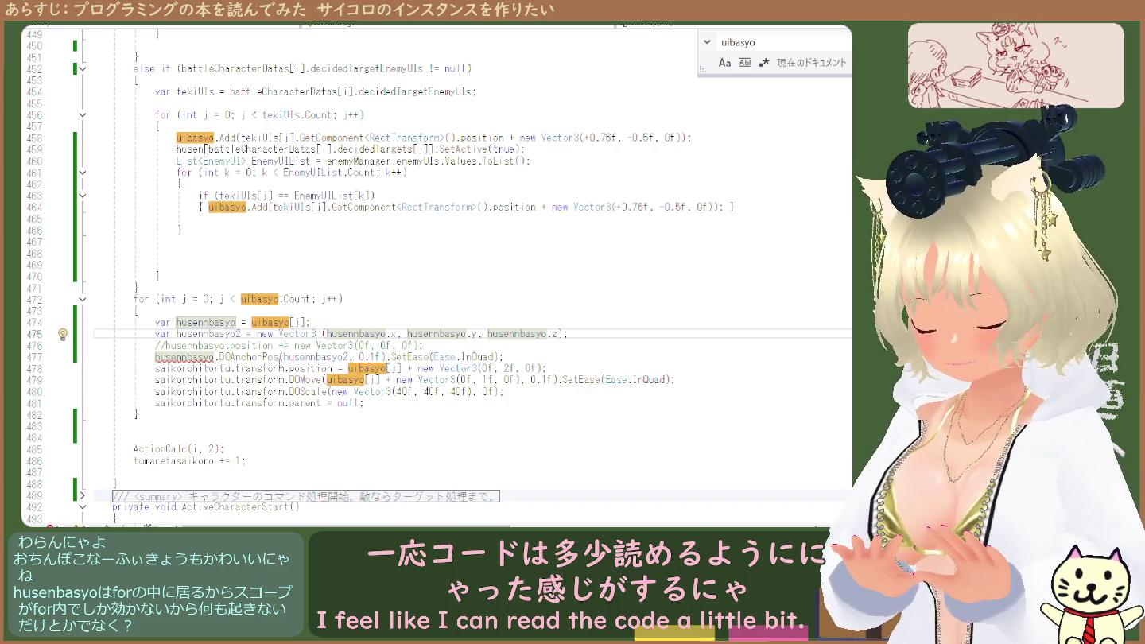
double_click(204, 357)
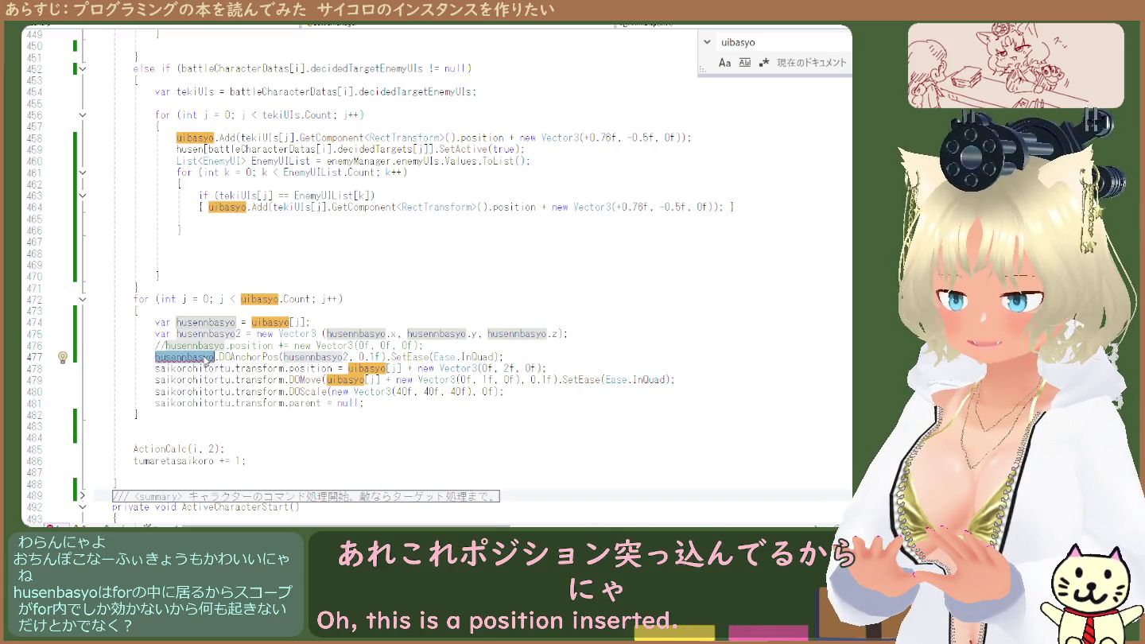
double_click(240, 357)
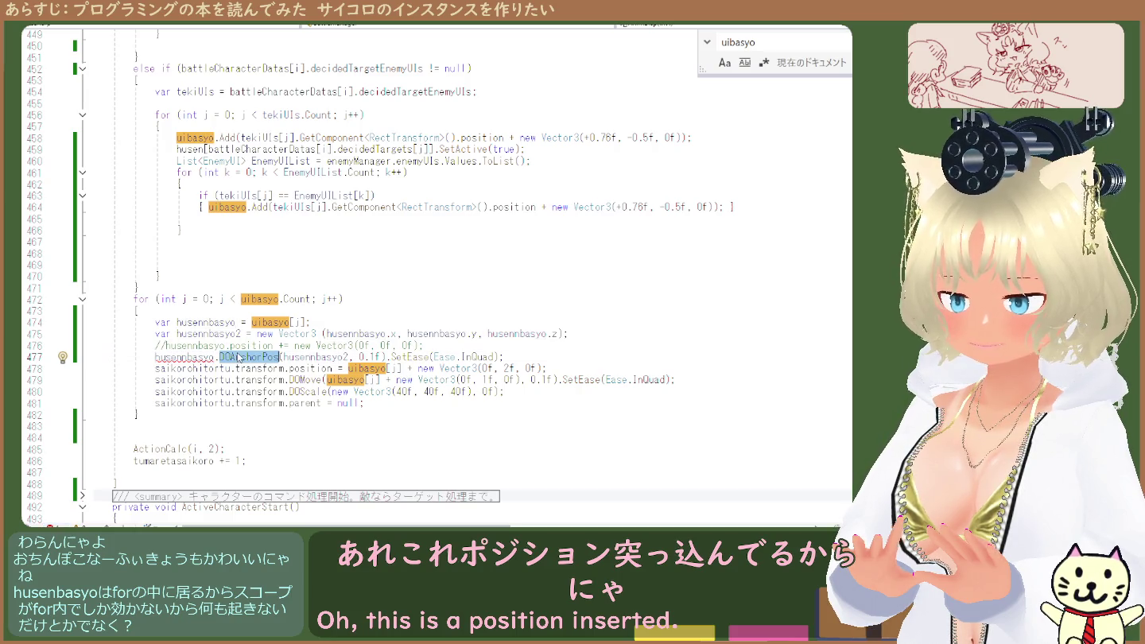
double_click(195, 359)
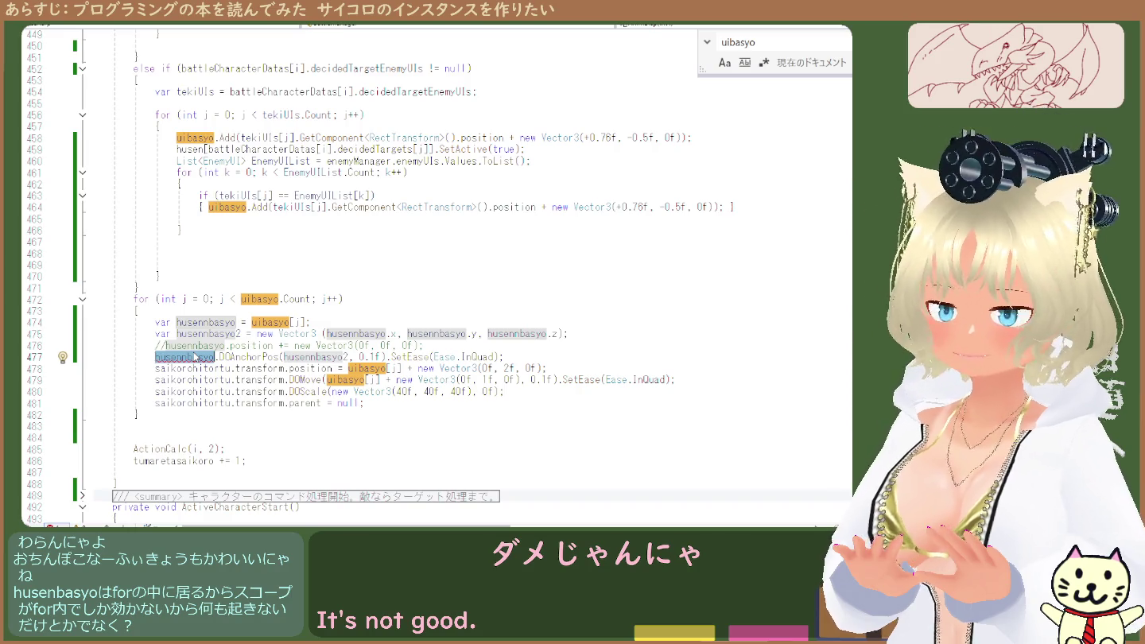
double_click(270, 322)
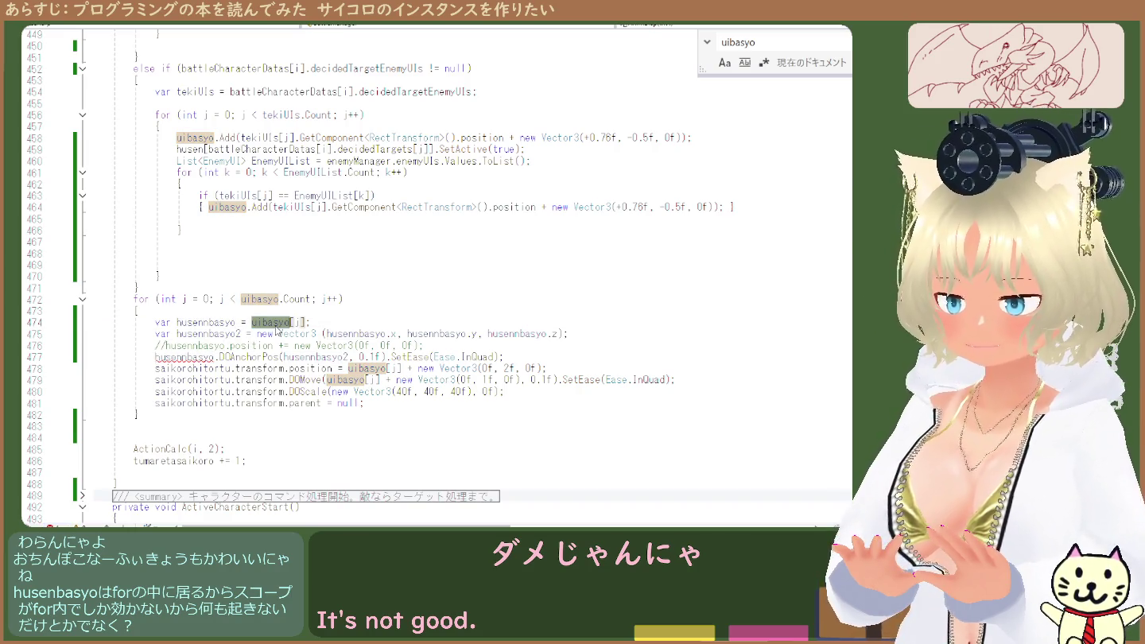
double_click(205, 322)
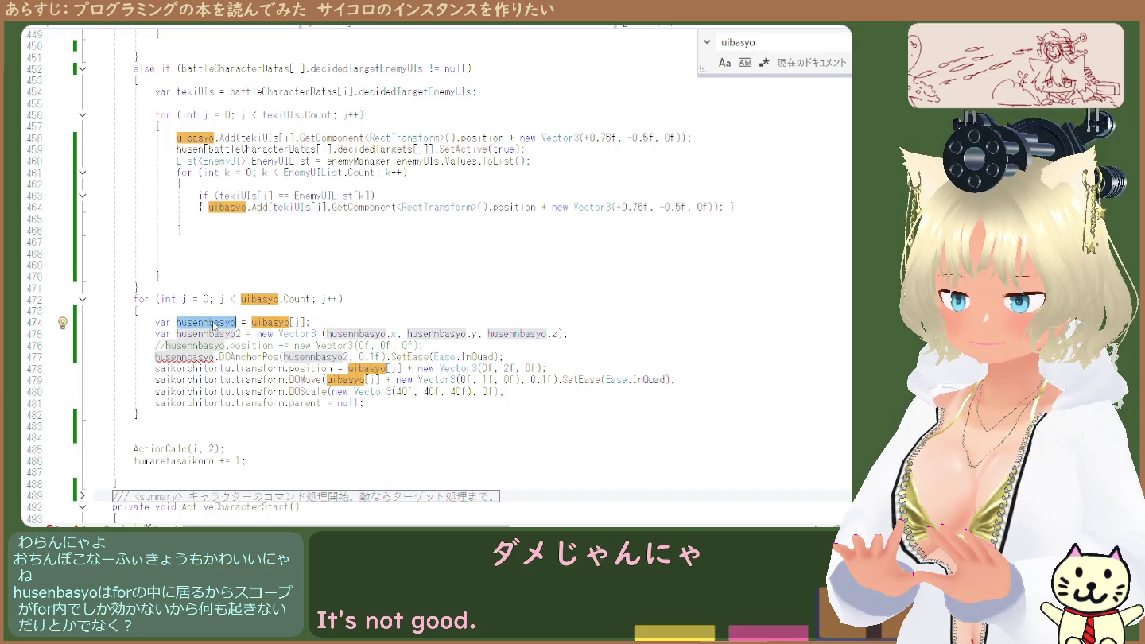
double_click(203, 357)
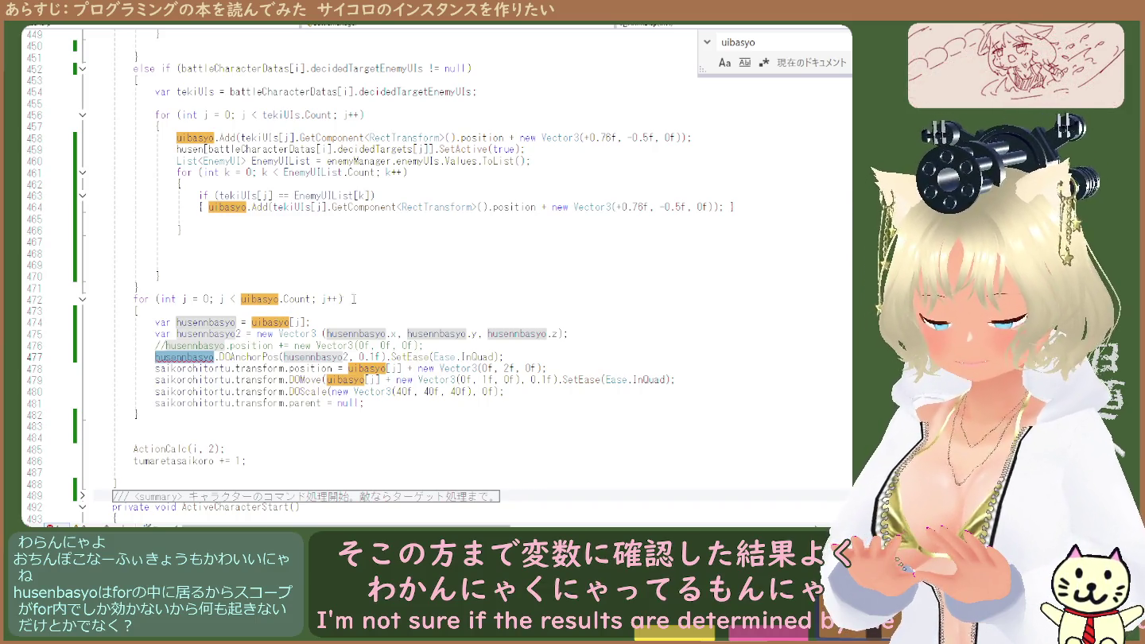
left_click(505, 207)
double_click(504, 207)
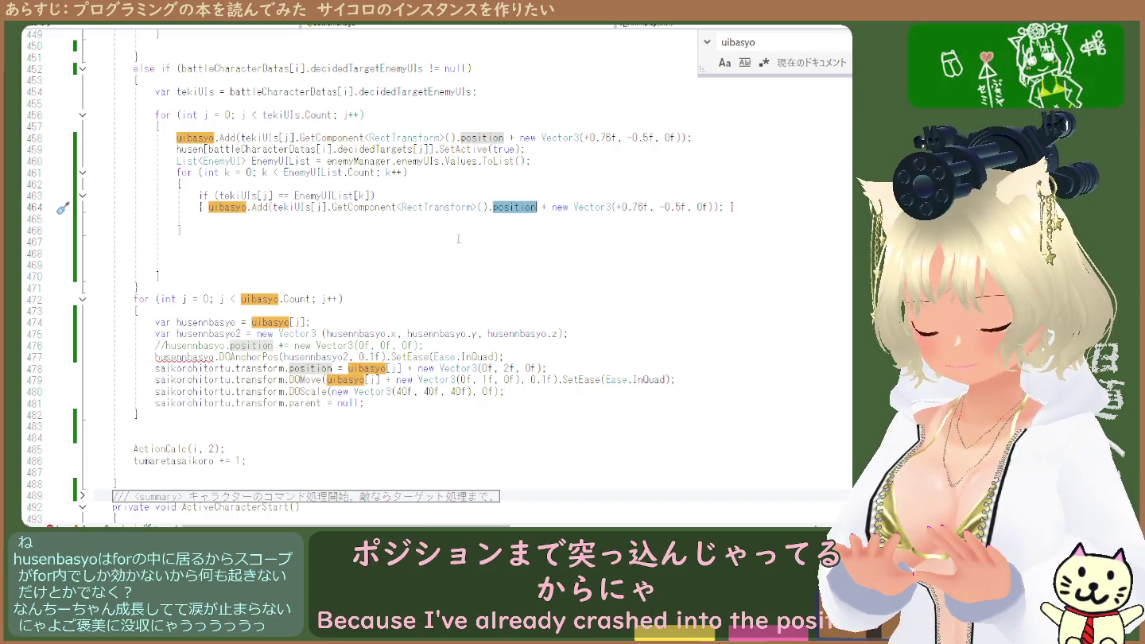
double_click(196, 138)
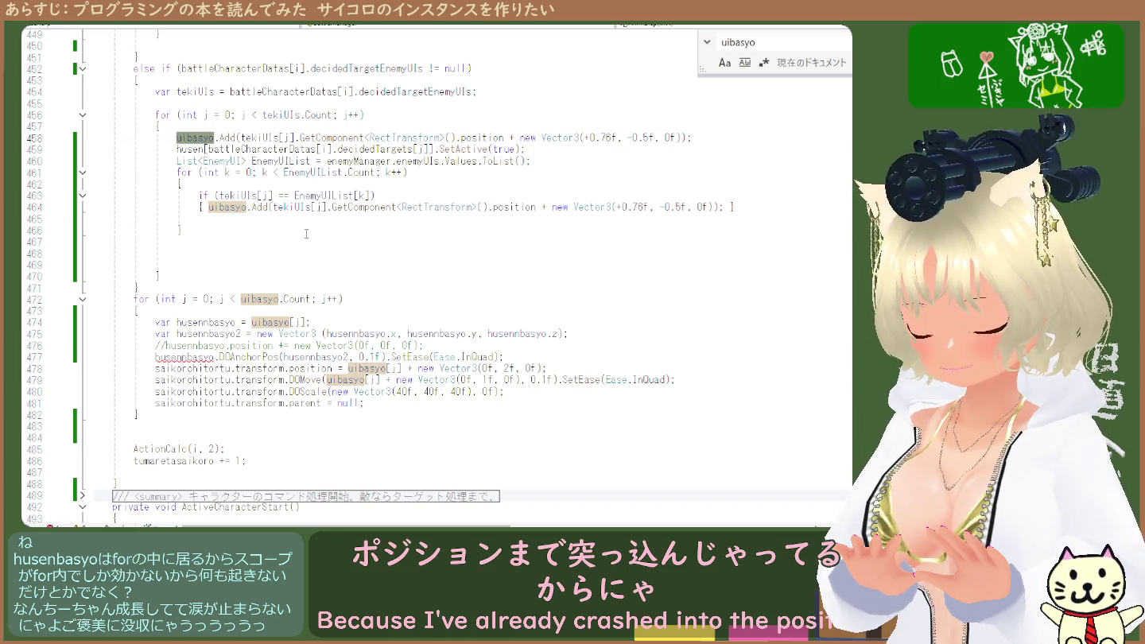
Scroll the editor to review the tekiUIs loop and the husennbasyo dice-tween block near line 449
scroll(308, 235, "up", 7)
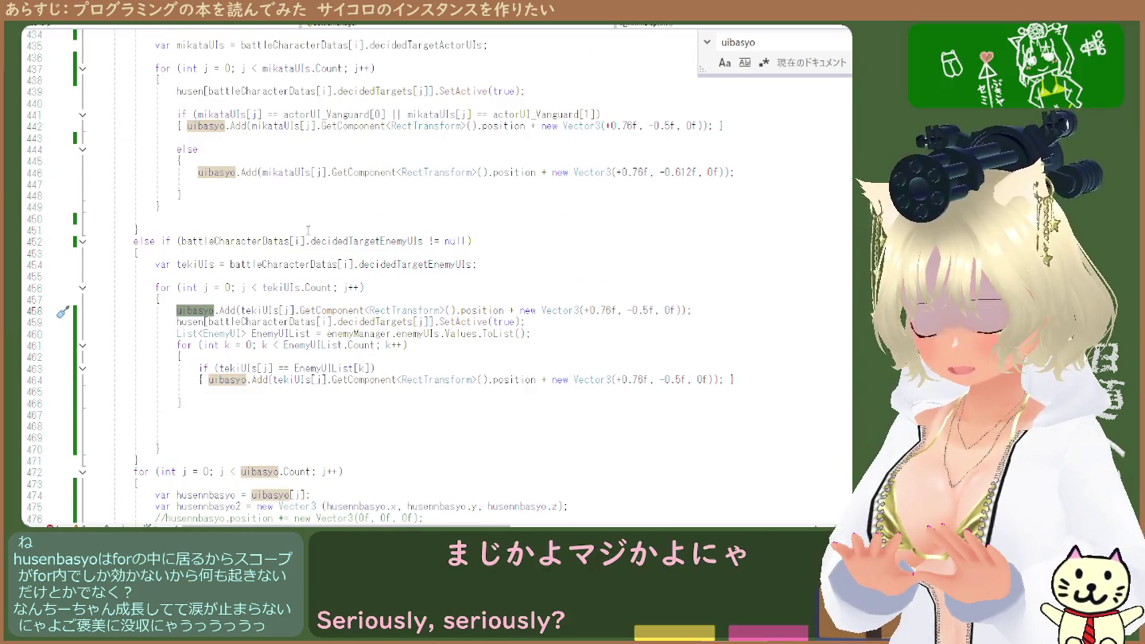
scroll(305, 226, "up", 9)
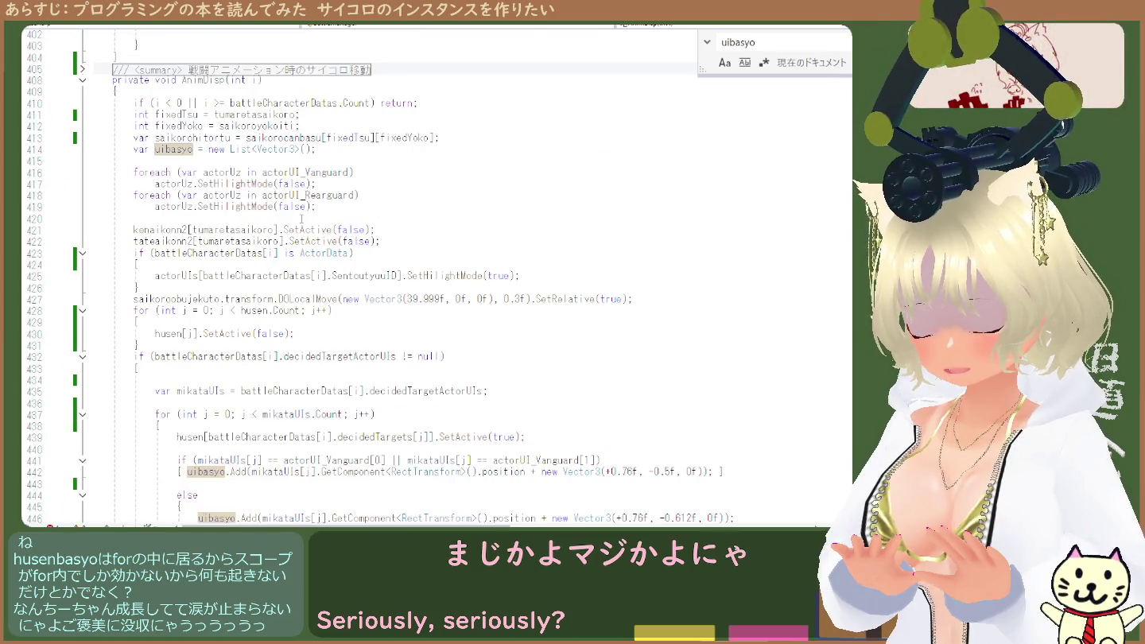
scroll(301, 219, "down", 13)
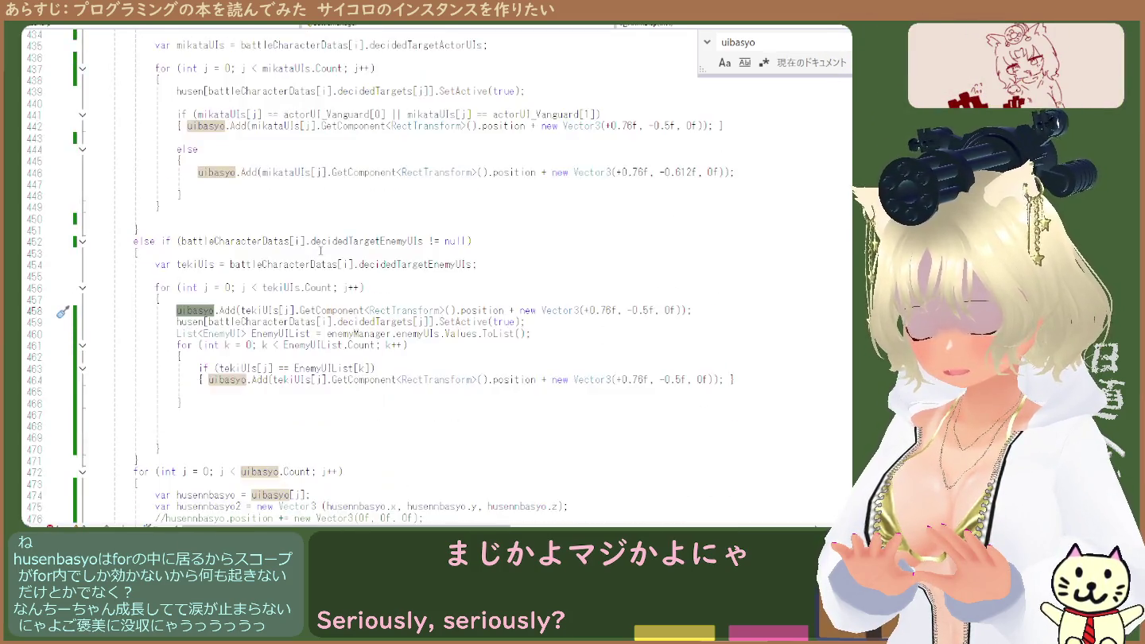
scroll(324, 259, "down", 3)
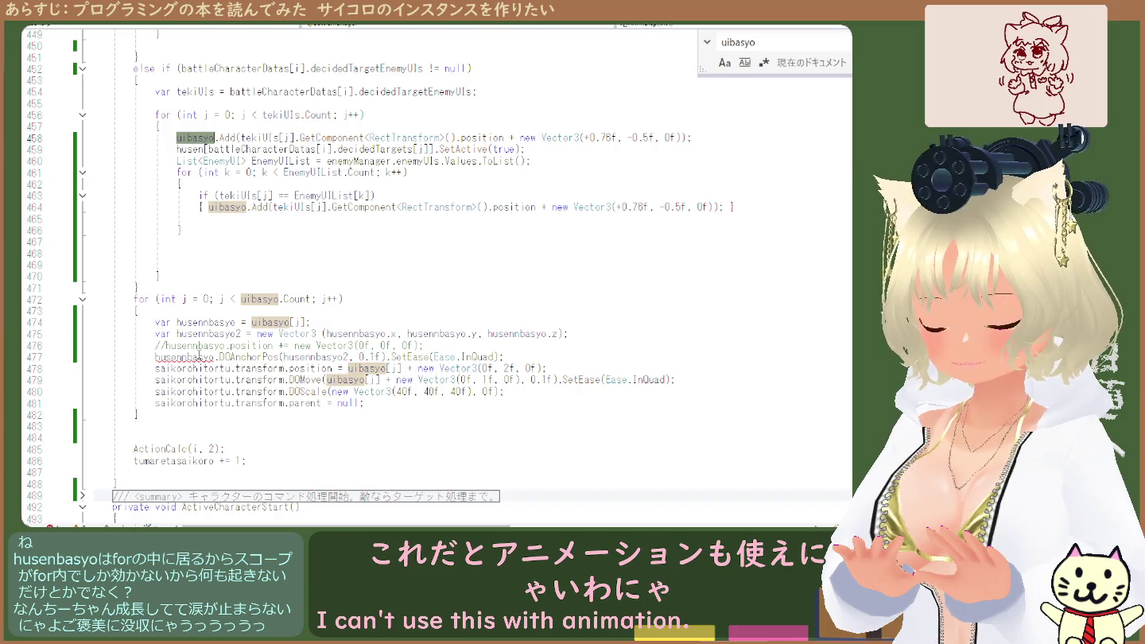
Replace DOAnchorPos on line 477 with DOMove copied from line 479, dropping the transform. prefix
left_click(200, 359)
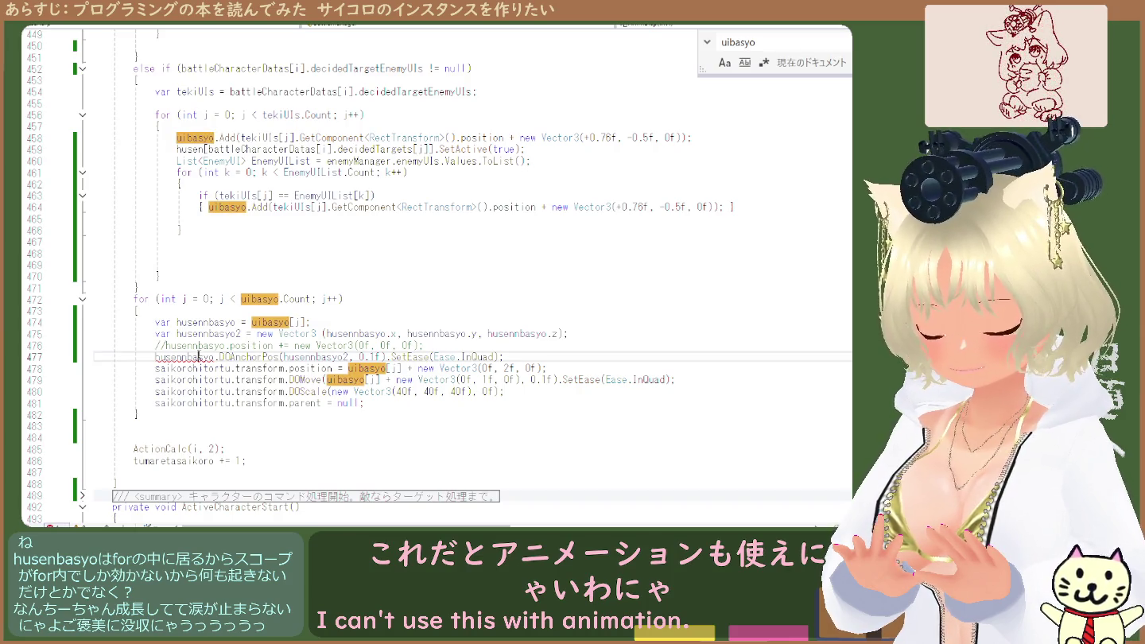
left_click(184, 369)
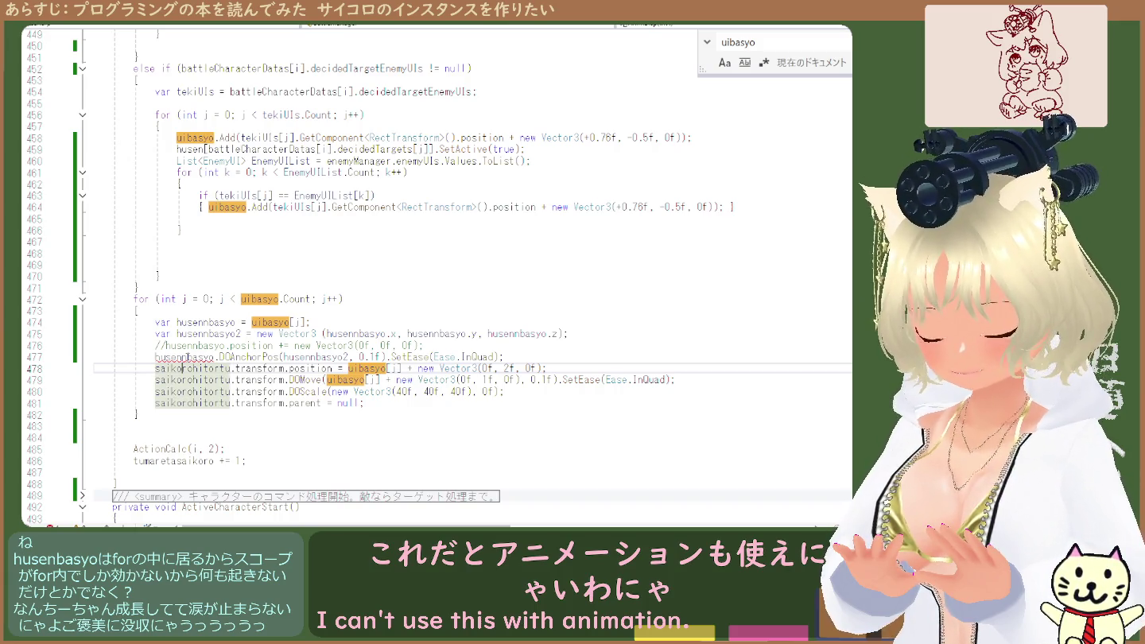
left_click(230, 346)
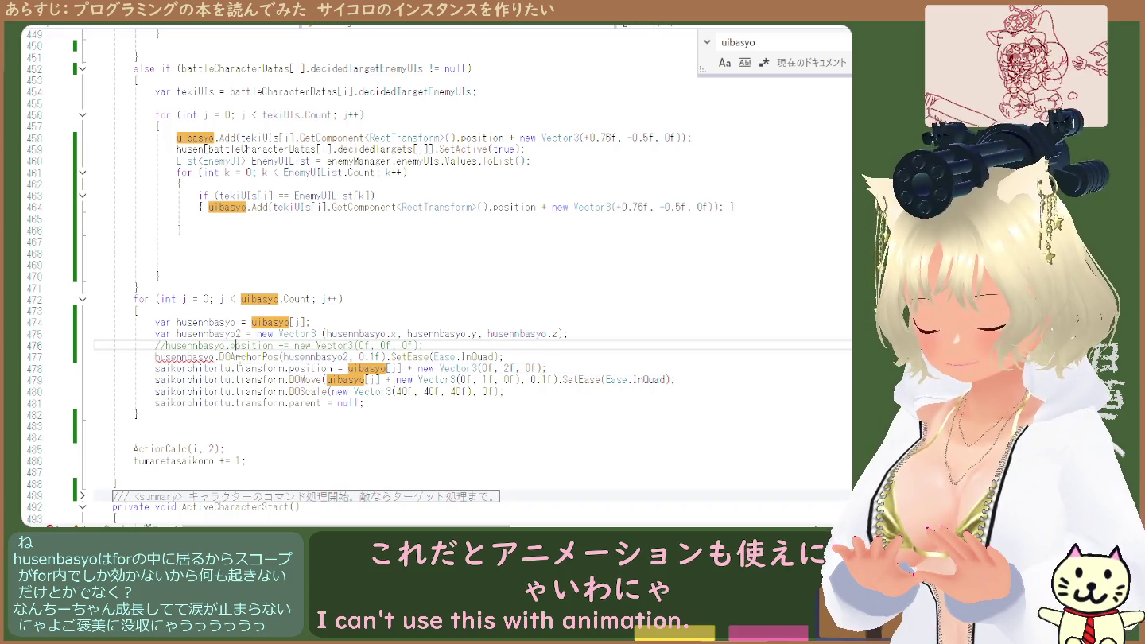
left_click(246, 368)
left_click(291, 380)
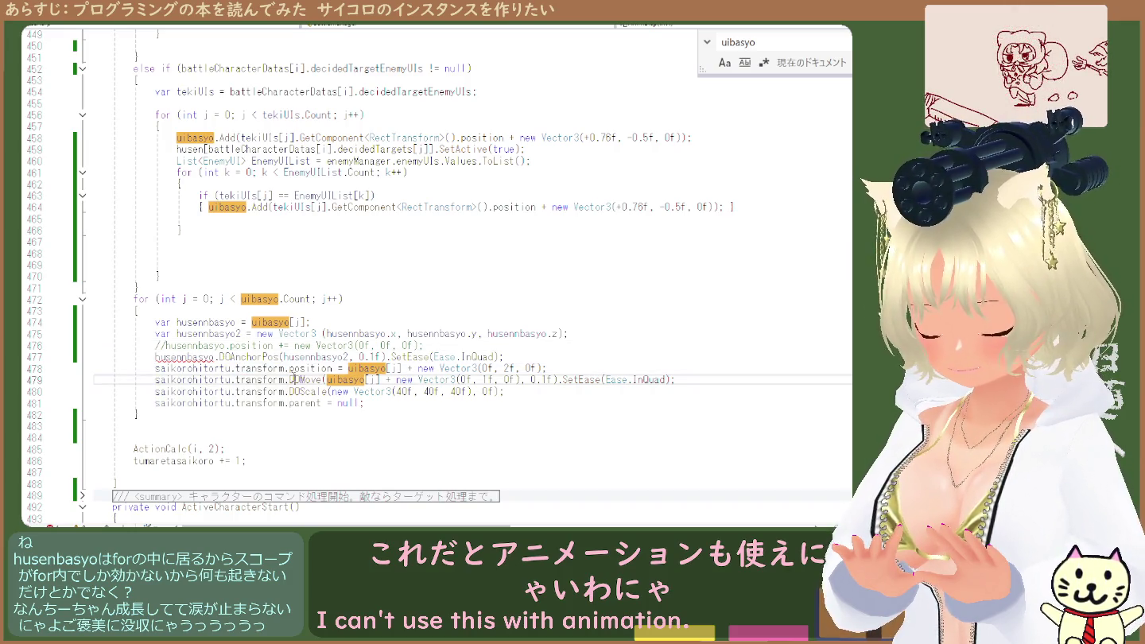
mouse_move(321, 380)
left_mouse_down()
mouse_move(236, 379)
mouse_move(272, 357)
left_mouse_up()
type("transform.DOMove")
key("BackSpace")
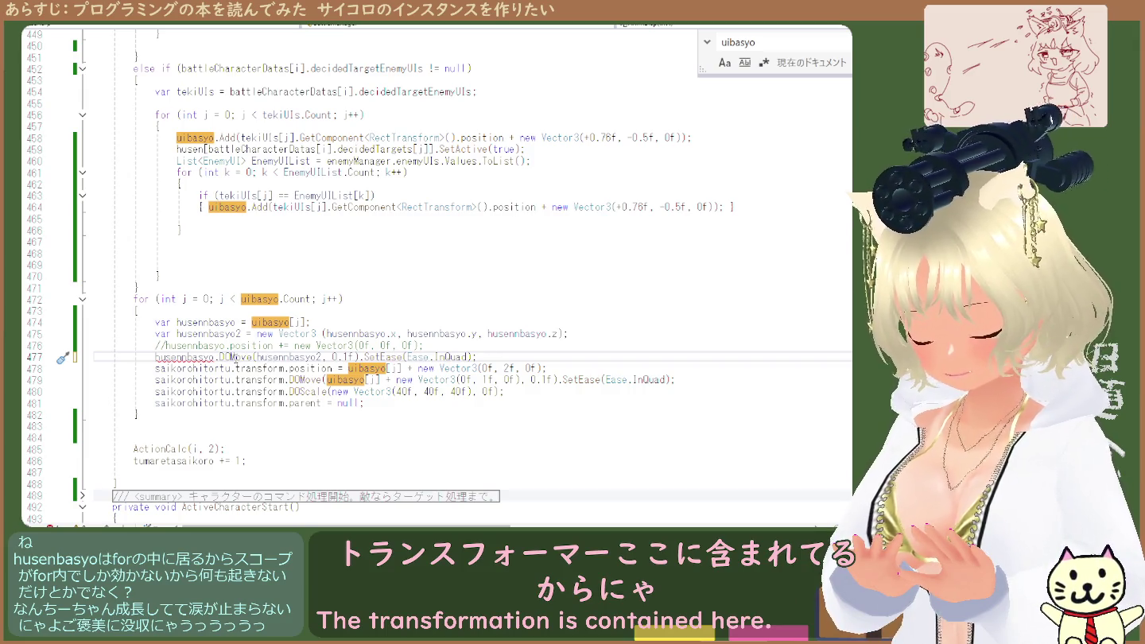
double_click(234, 357)
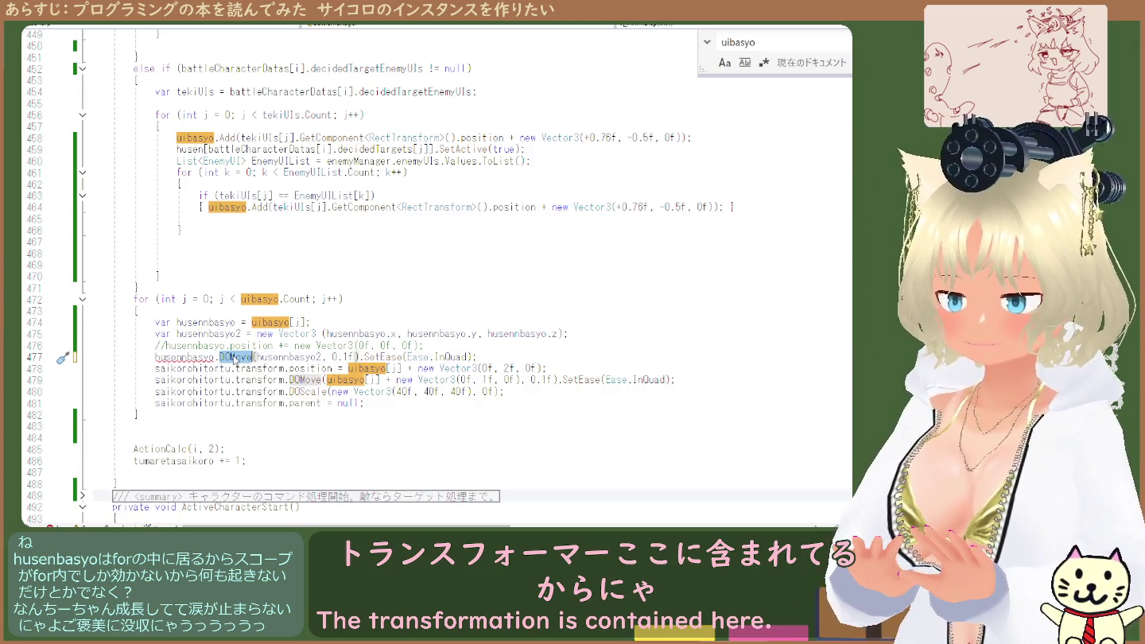
left_click(204, 357)
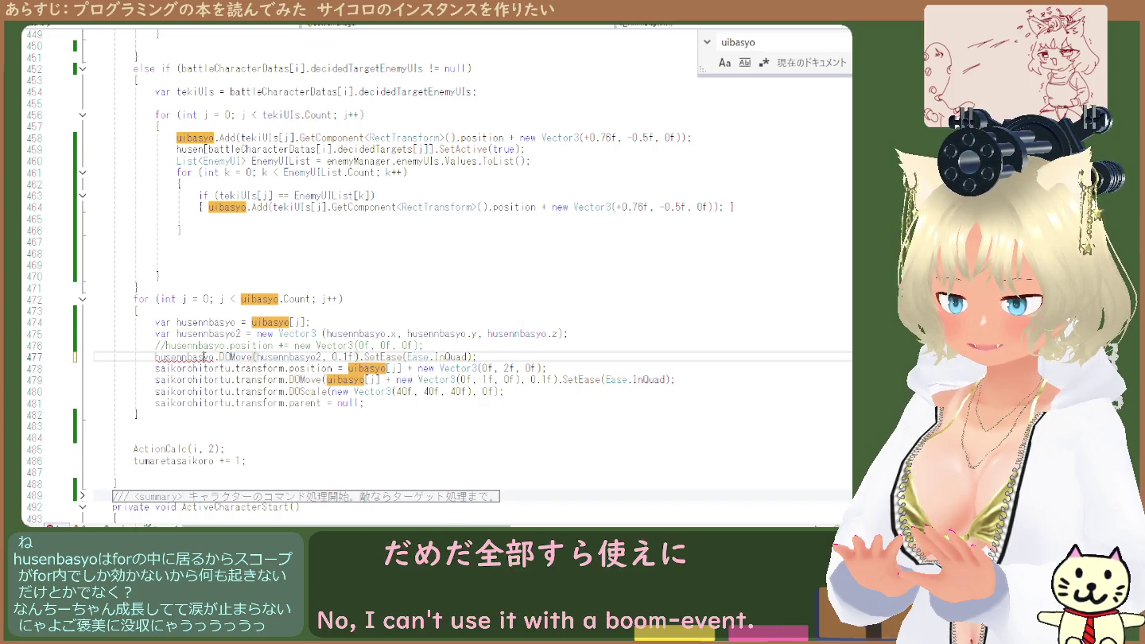
key("Down")
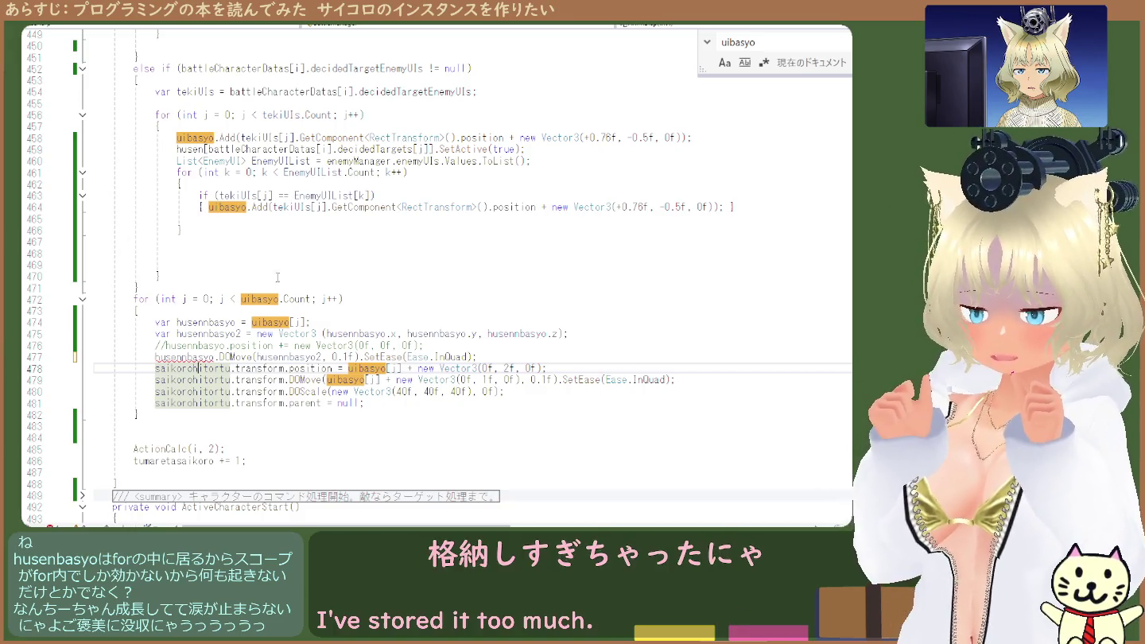
Inspect the uibasyo usage on line 464 and the code around it
scroll(276, 276, "up", 1)
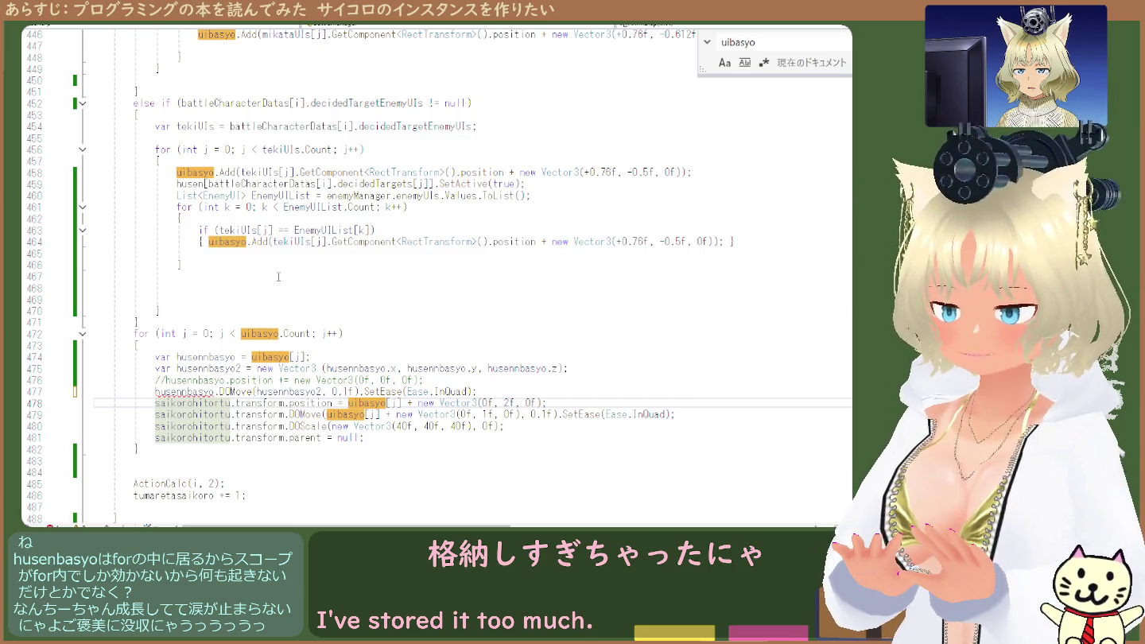
double_click(234, 241)
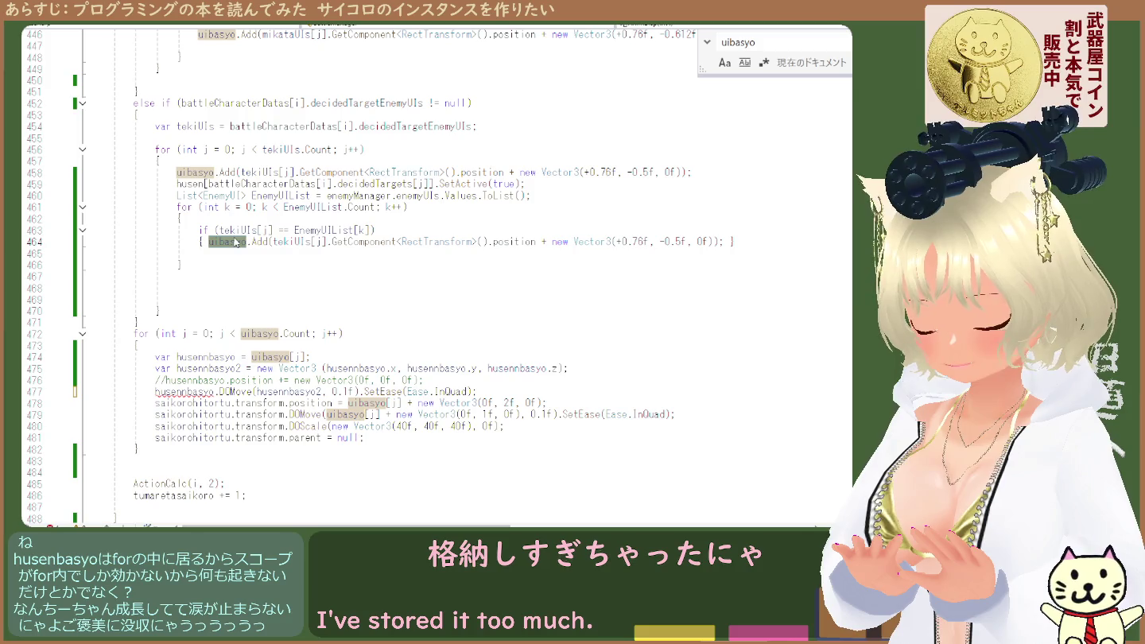
scroll(245, 247, "up", 17)
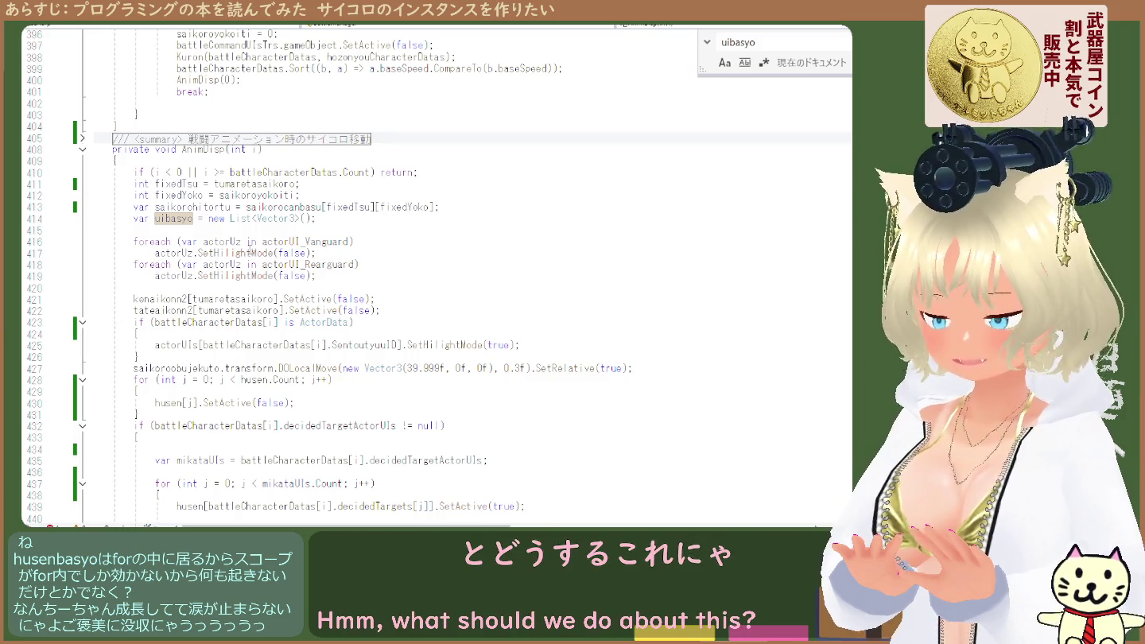
scroll(250, 253, "down", 3)
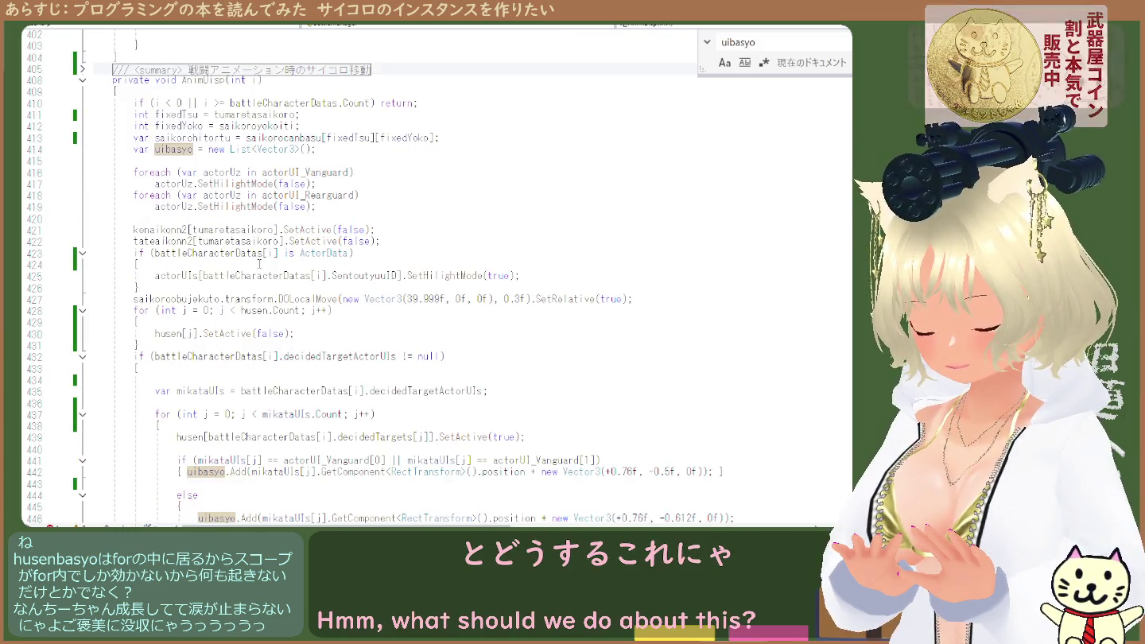
scroll(258, 265, "down", 1)
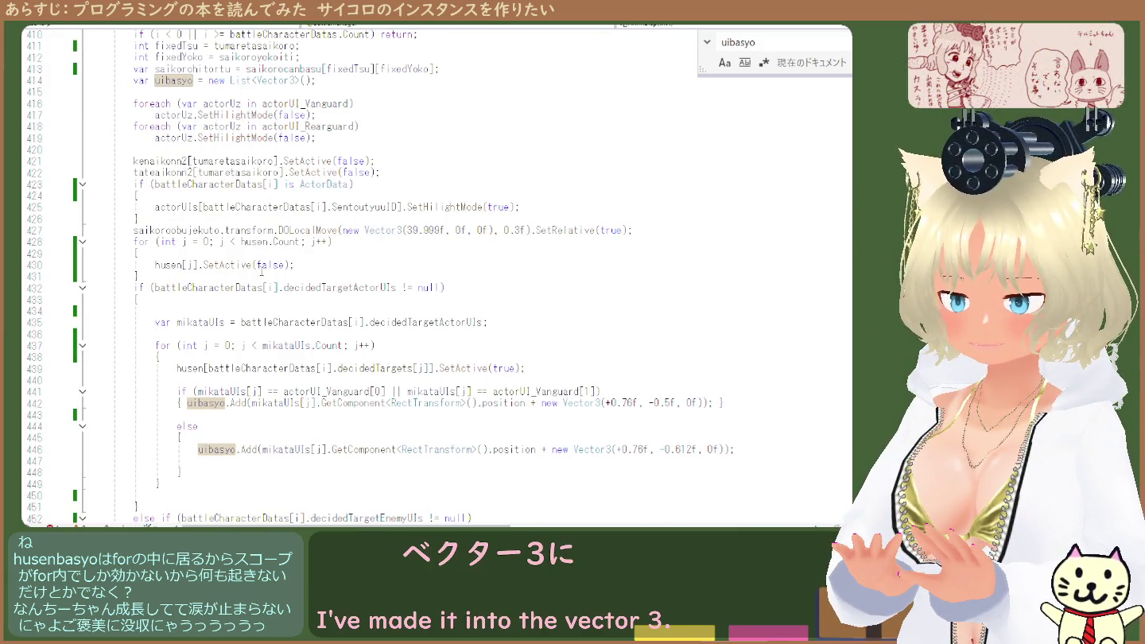
scroll(261, 274, "down", 2)
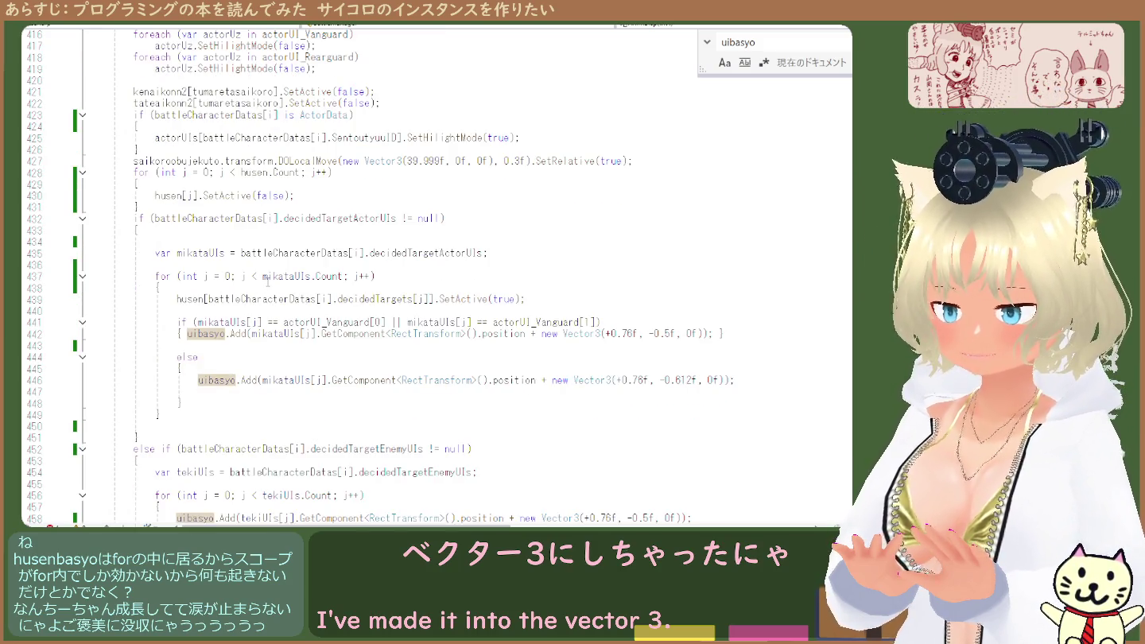
Select RectTransform on line 442, then Vector3 in the uibasyo list declaration
double_click(421, 333)
double_click(420, 334)
key("ctrl+c")
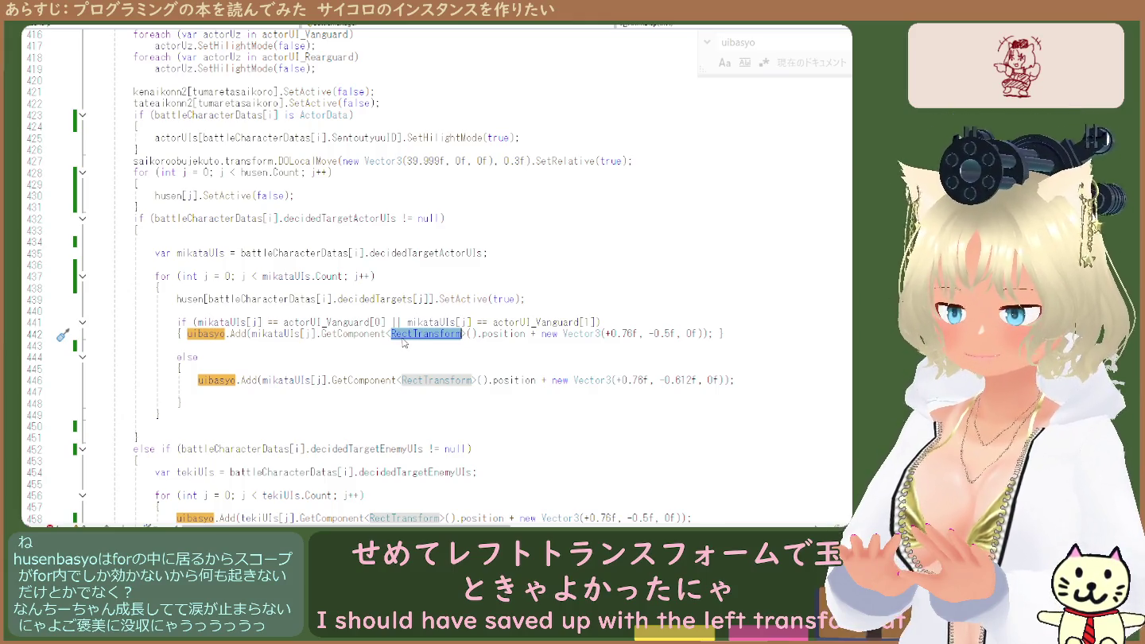
scroll(391, 336, "up", 9)
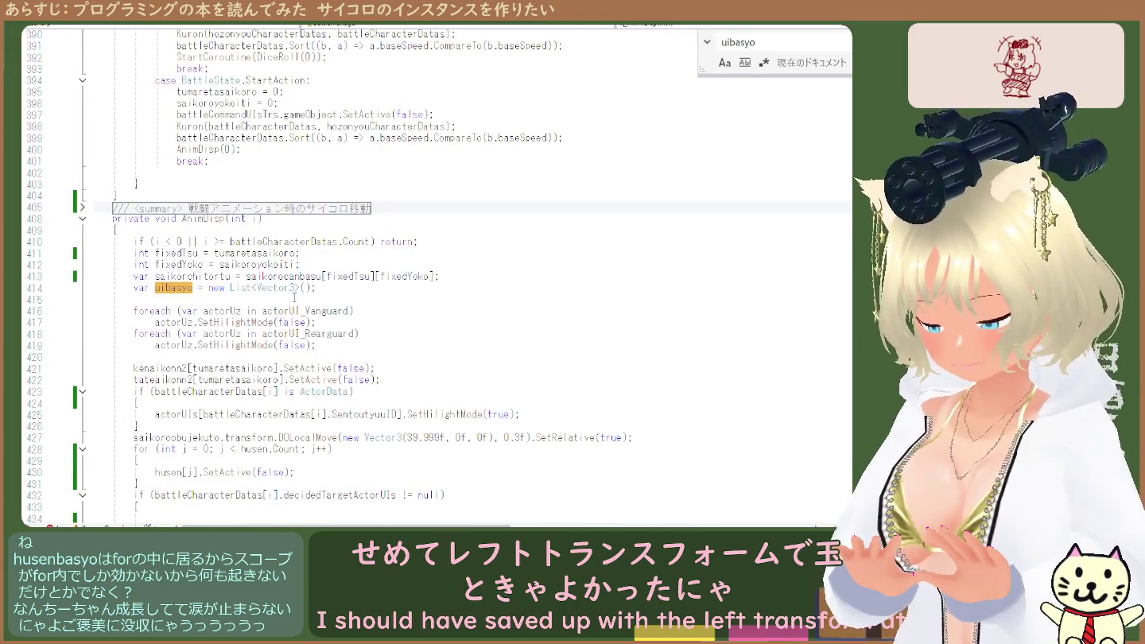
double_click(276, 288)
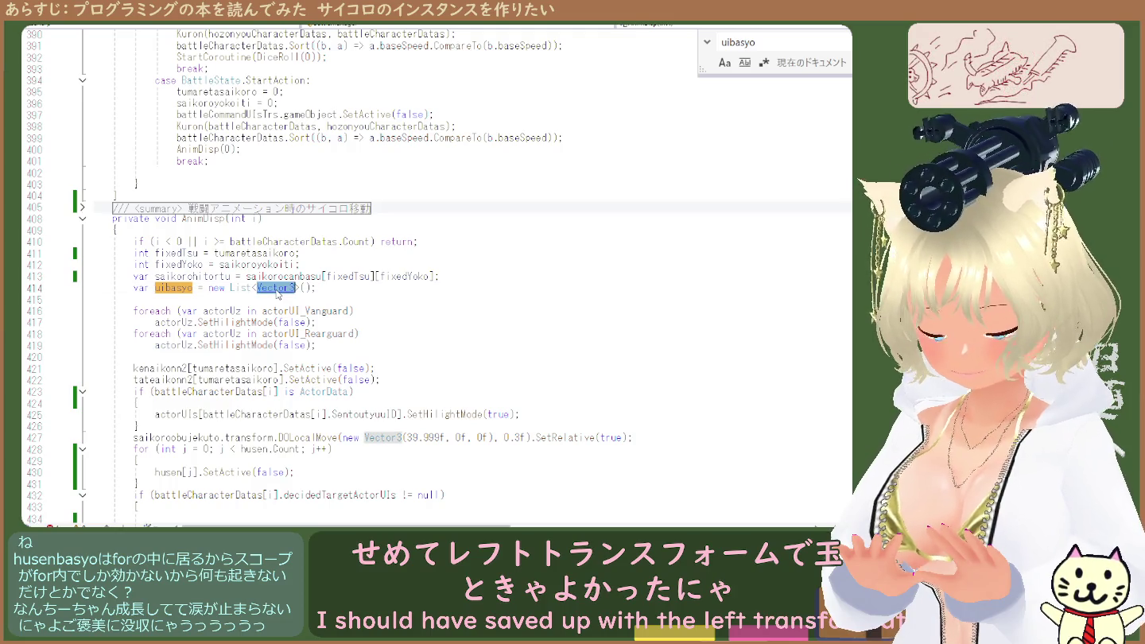
Paste RectTransform over Vector3 in the uibasyo declaration on line 414
key("ctrl+v")
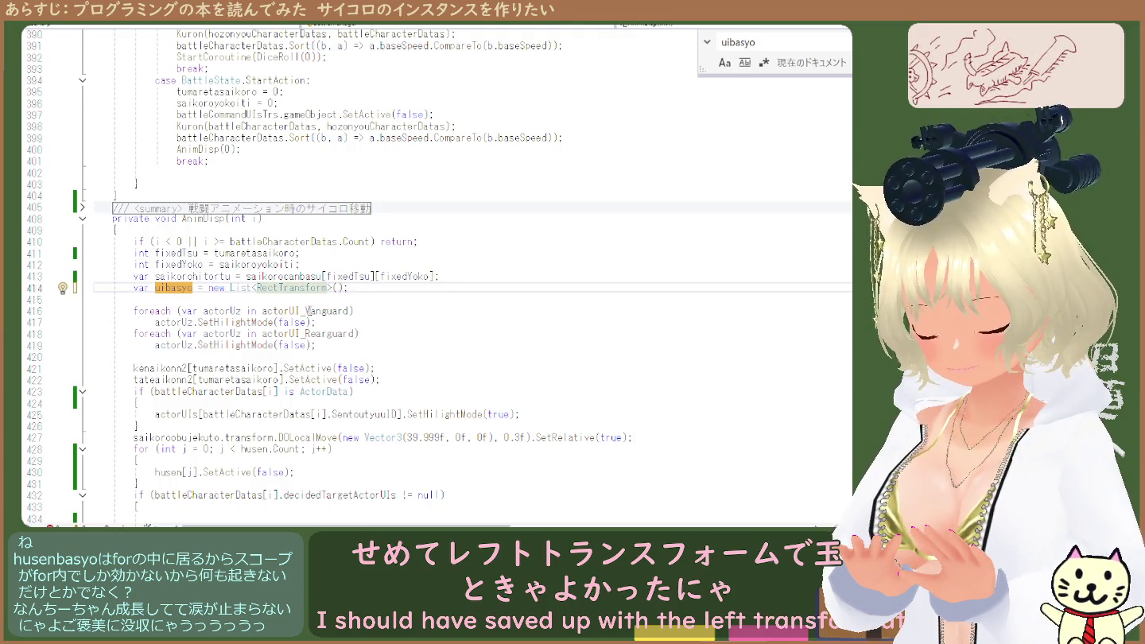
scroll(311, 314, "down", 3)
scroll(315, 322, "down", 3)
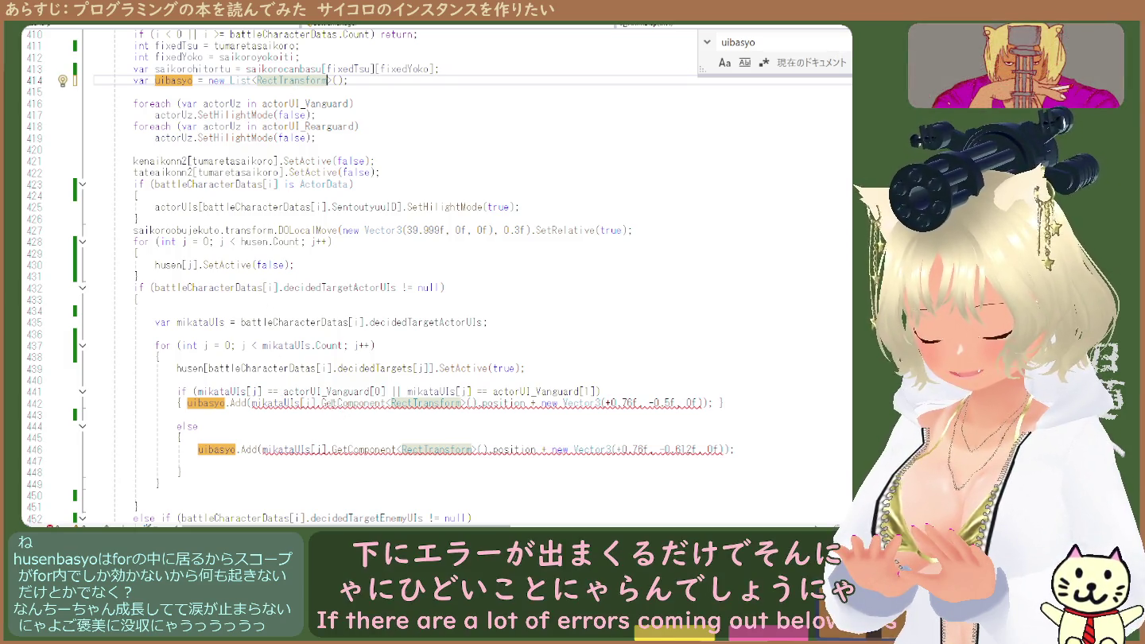
Inspect the now-flagged position expression in the uibasyo.Add call on line 442
double_click(481, 404)
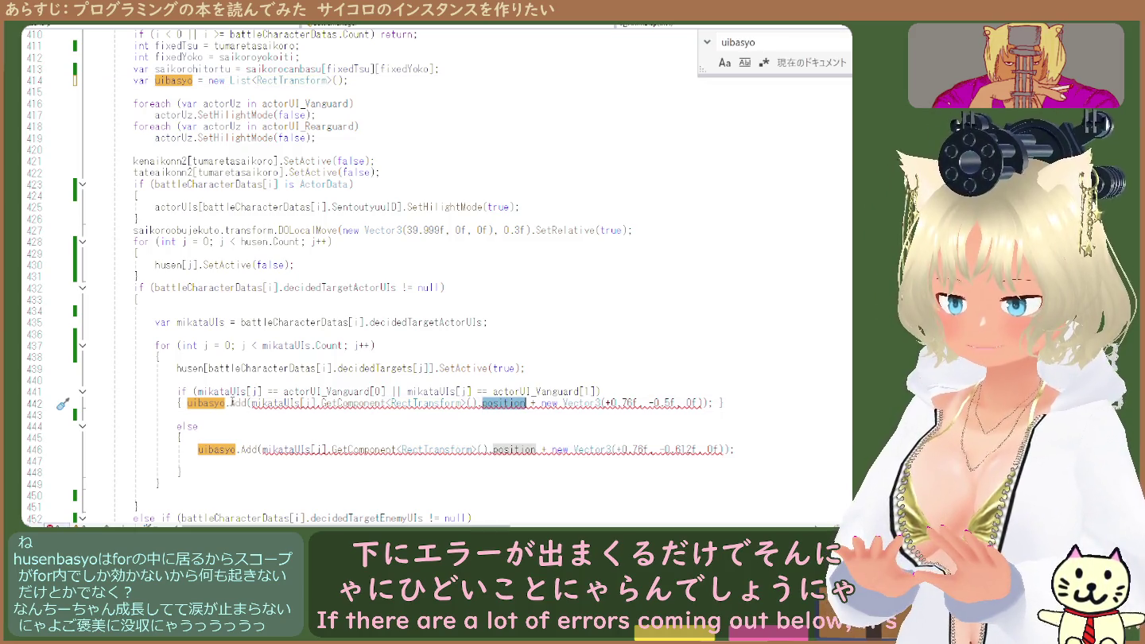
left_click(253, 405)
key("ctrl+f")
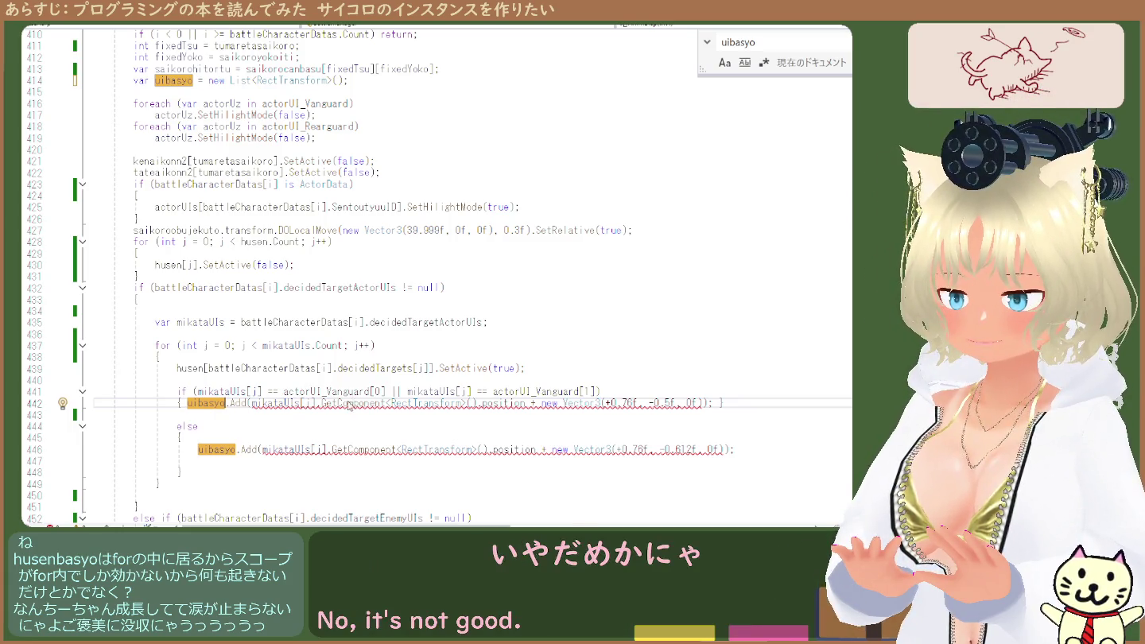
left_click(333, 383)
left_click(247, 403)
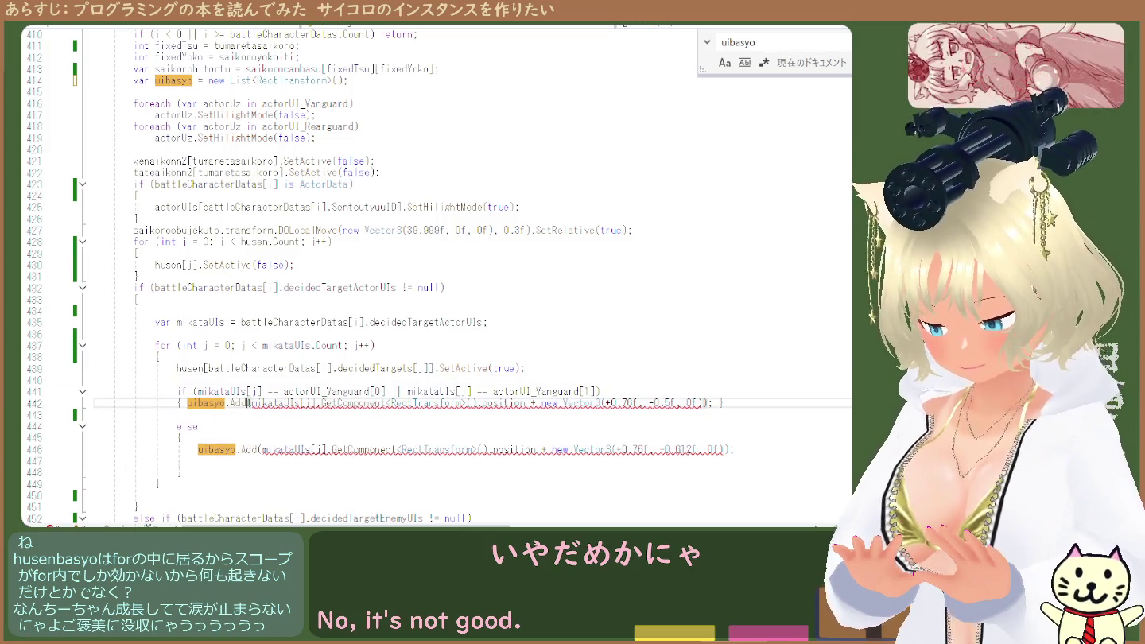
left_click_drag(482, 404, 526, 403)
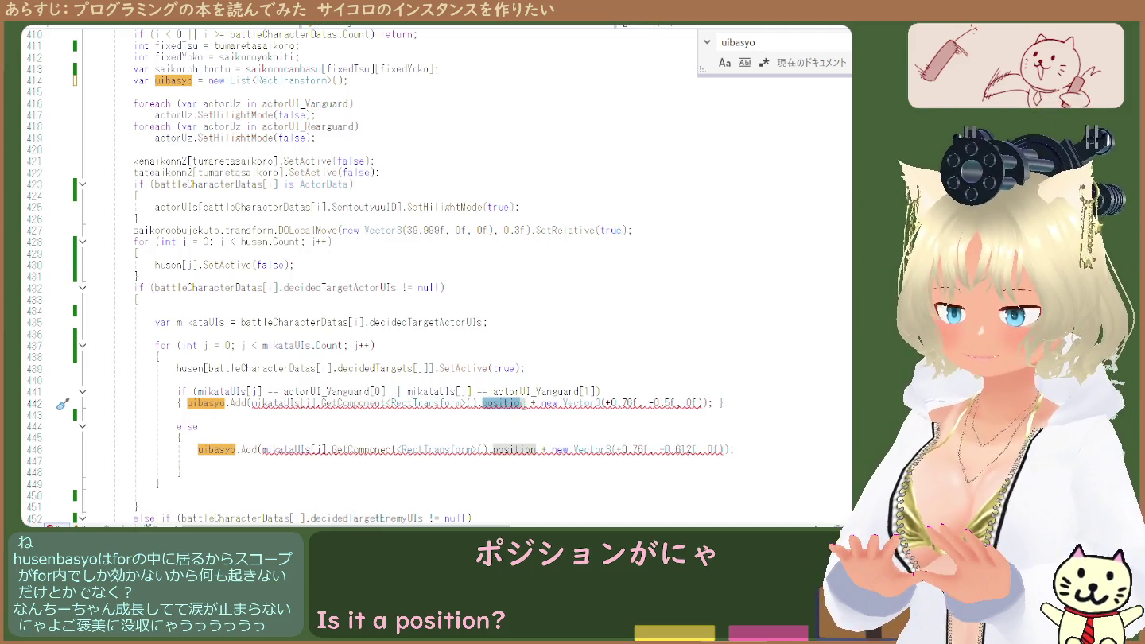
Select position on line 442, then review the ally vanguard and enemy branches
double_click(510, 405)
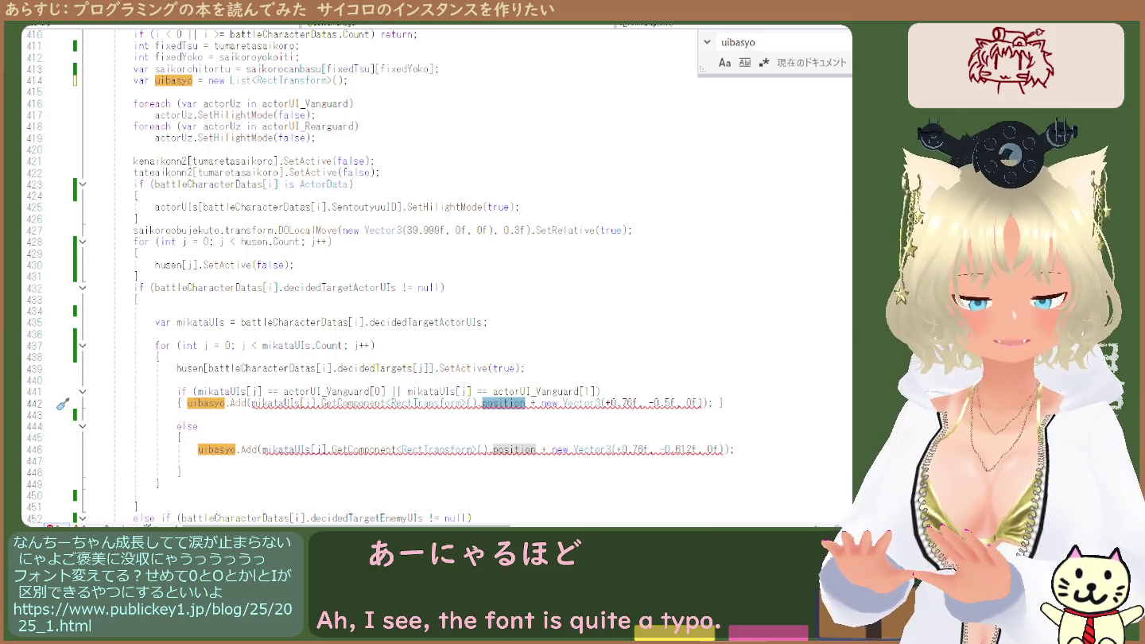
key("Escape")
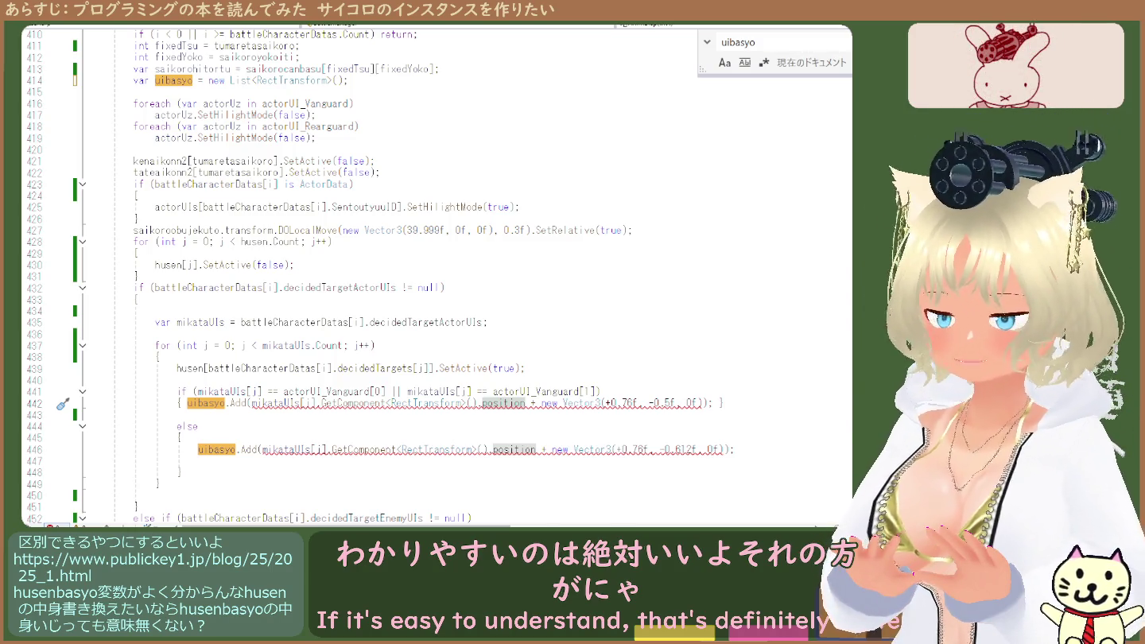
left_click(456, 391)
scroll(456, 390, "down", 6)
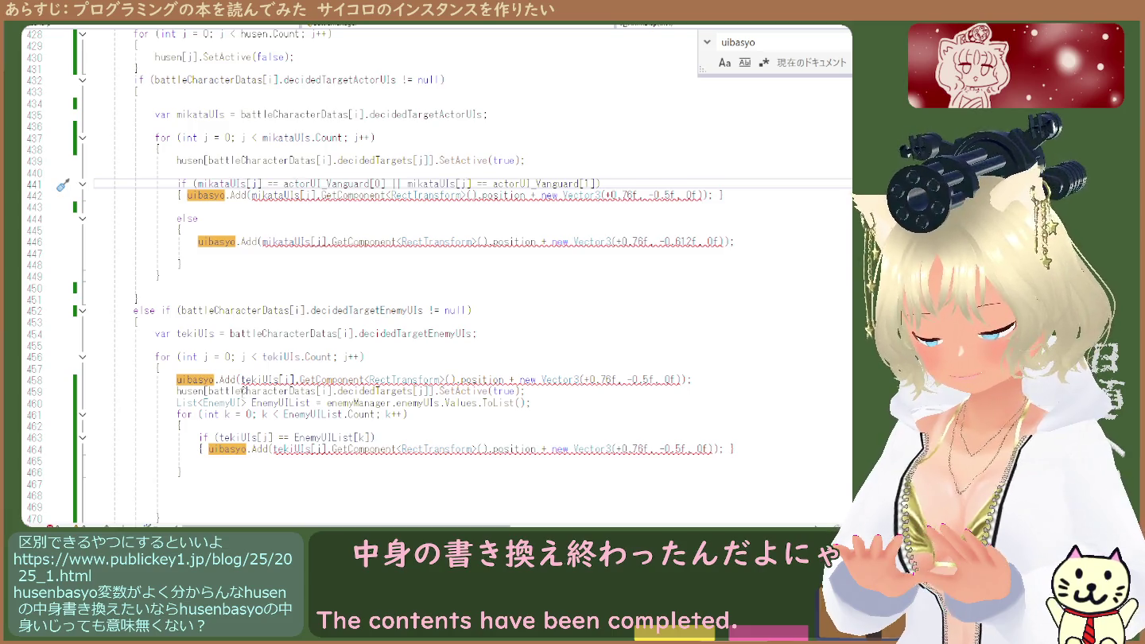
double_click(243, 381)
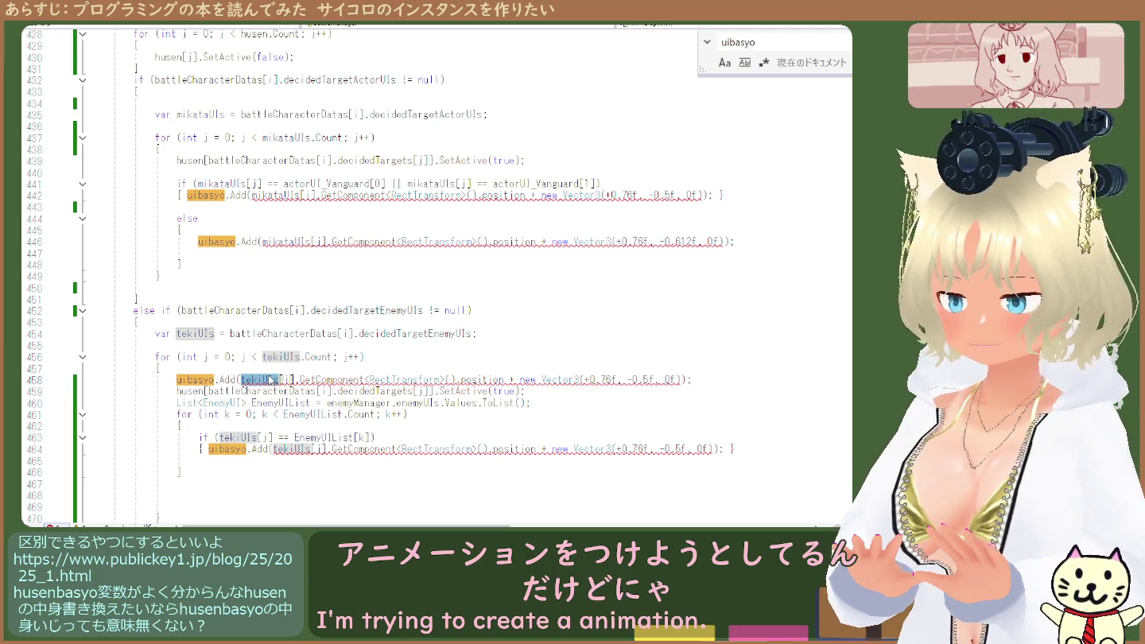
left_click(304, 369)
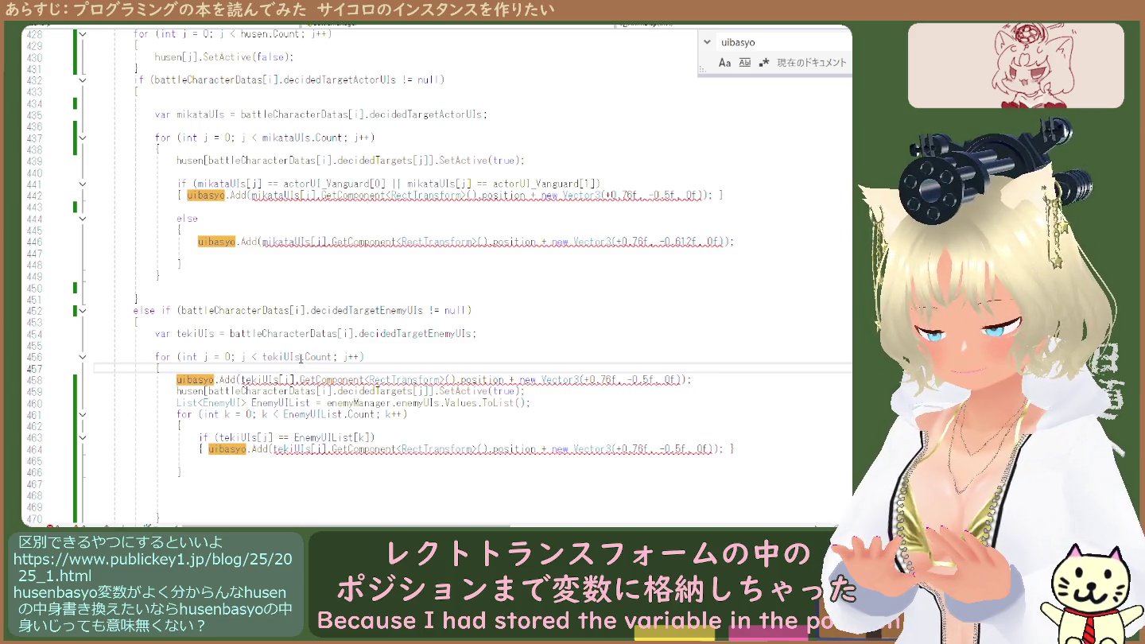
scroll(322, 286, "up", 8)
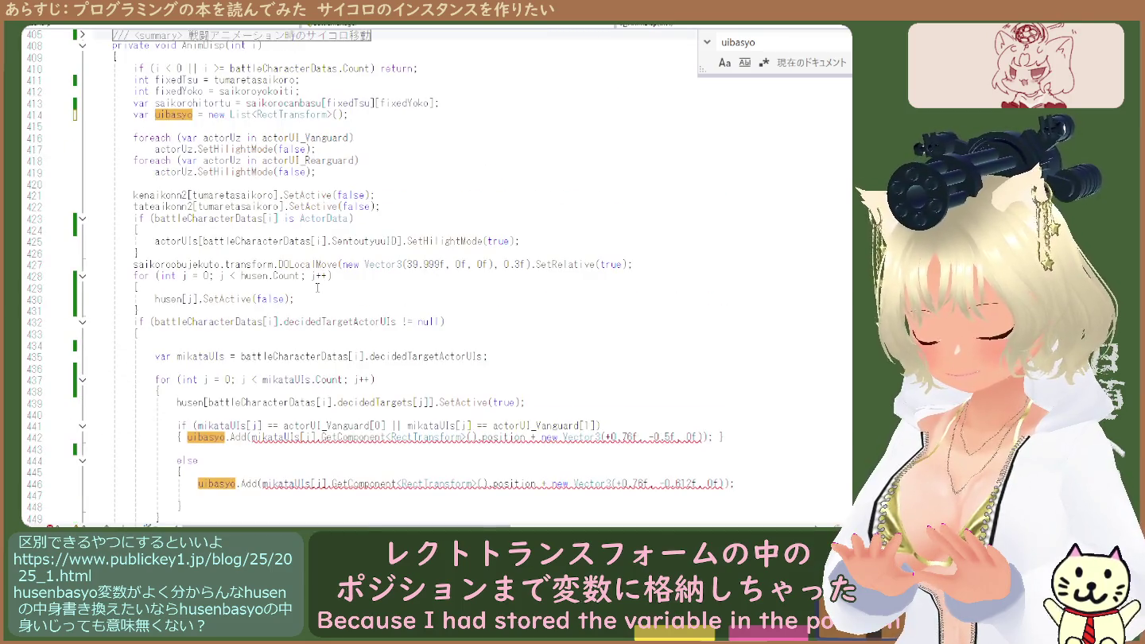
scroll(428, 348, "down", 3)
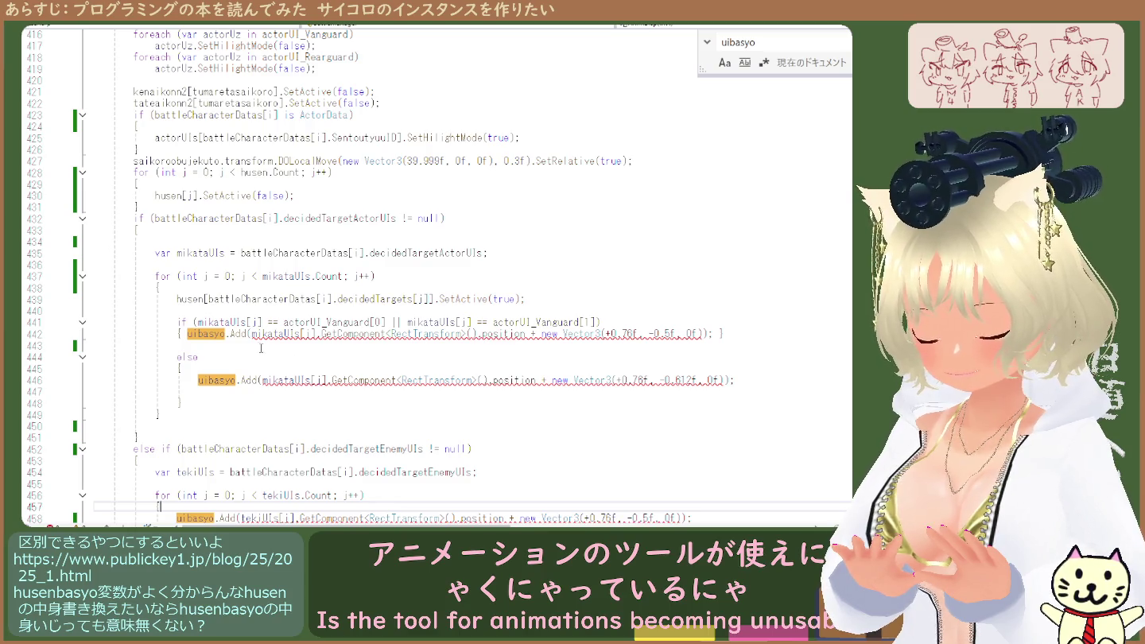
left_click(610, 321)
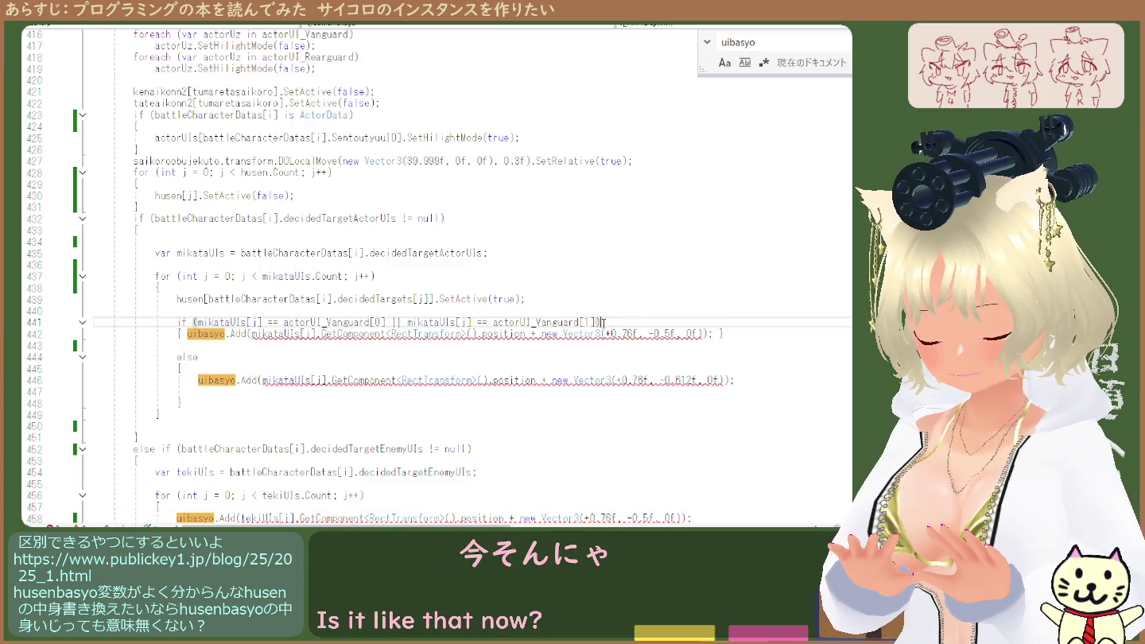
Move the ally-vanguard uibasyo.Add call onto its own line after the brace on line 442
key("Down")
key("Home")
key("Home")
key("Right")
key("Right")
key("Right")
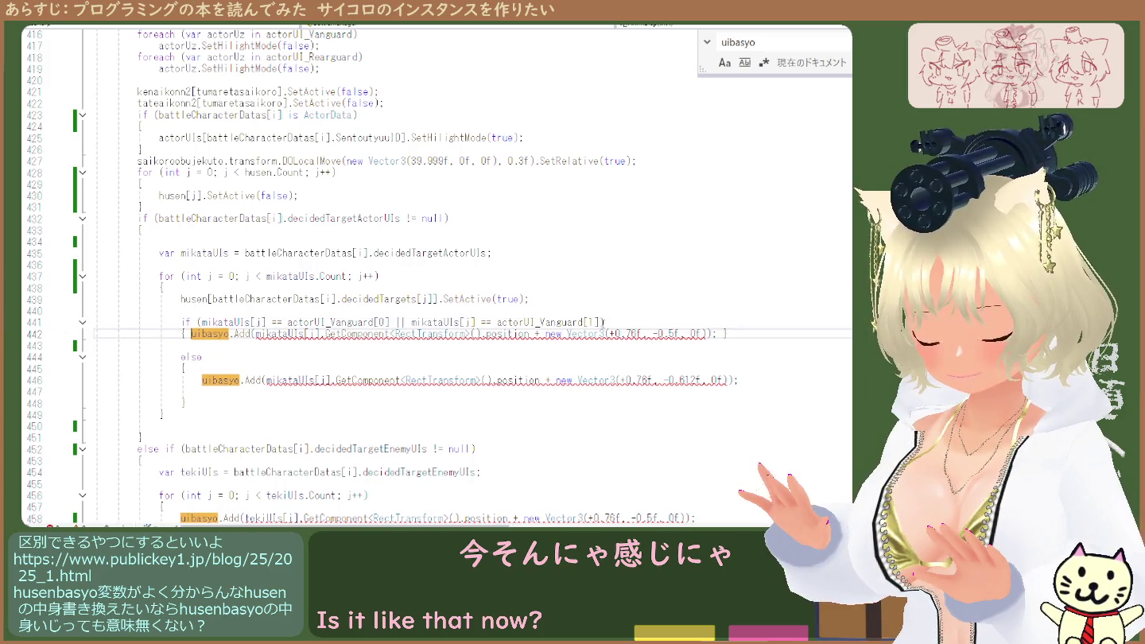
key("Return")
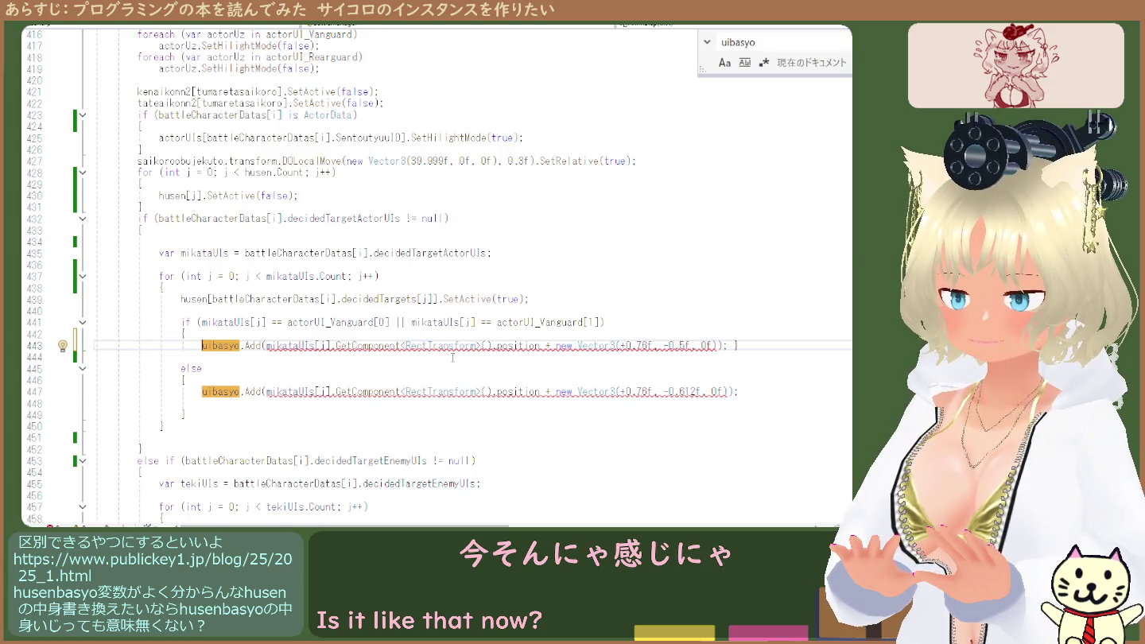
Select the tekiUIs for-loop header of the enemy branch for copying
scroll(463, 369, "down", 4)
scroll(433, 363, "up", 1)
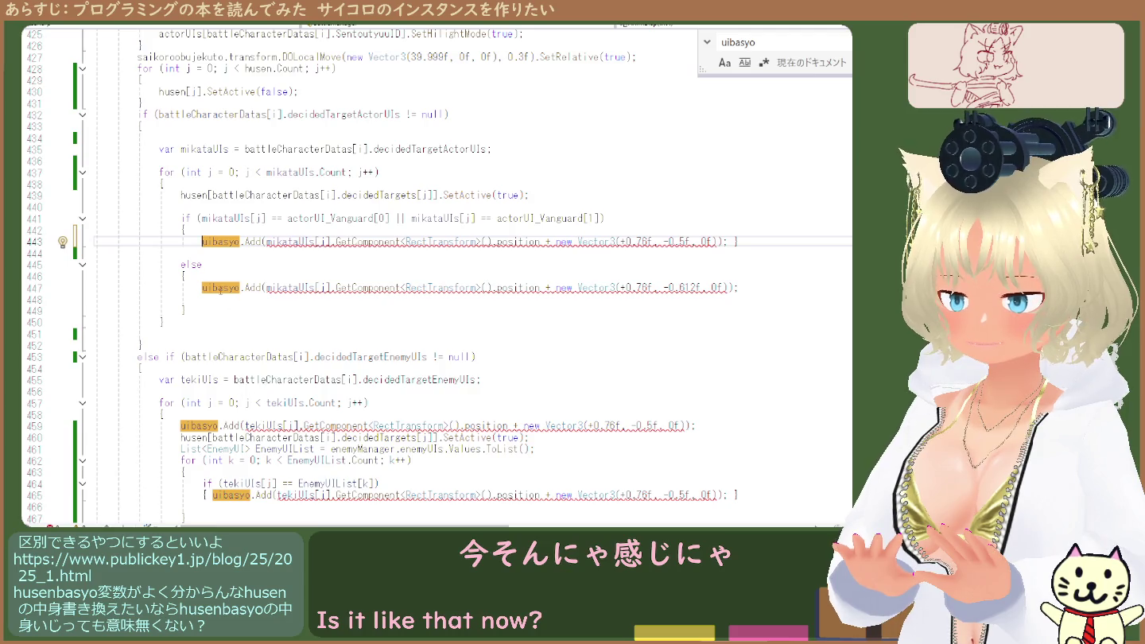
mouse_move(164, 414)
left_mouse_down()
mouse_move(319, 402)
mouse_move(152, 395)
left_mouse_up()
key("ctrl+c")
left_click(218, 208)
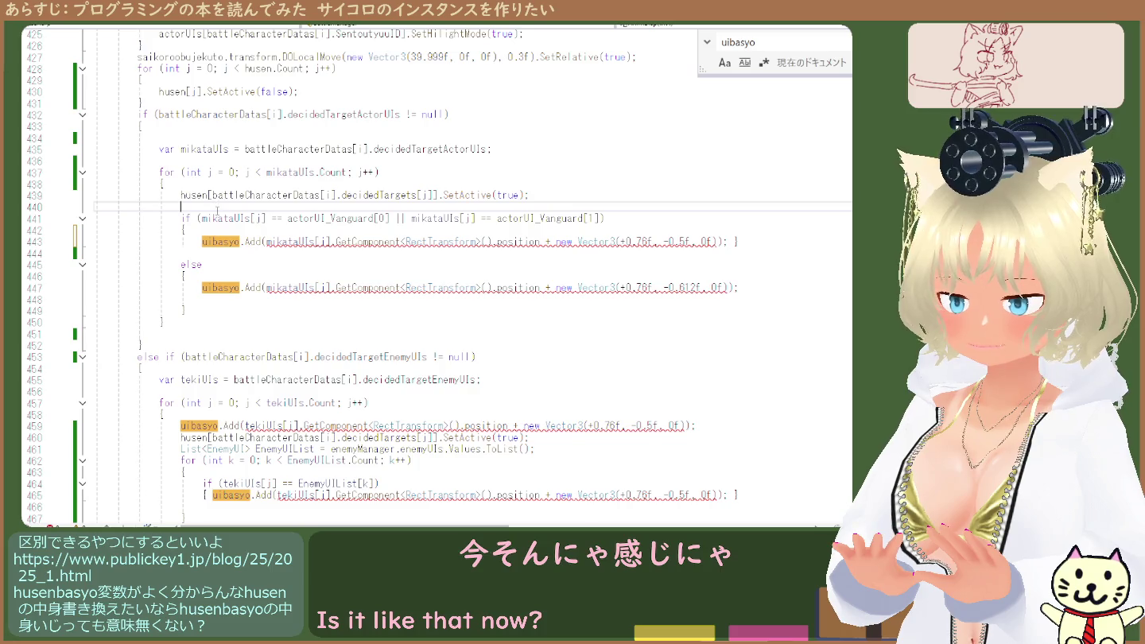
Paste the for-loop header above the ally if-statement and rename tekiUIs to mikataUIs
key("Return")
key("ctrl+v")
type("}")
key("Return")
key("Return")
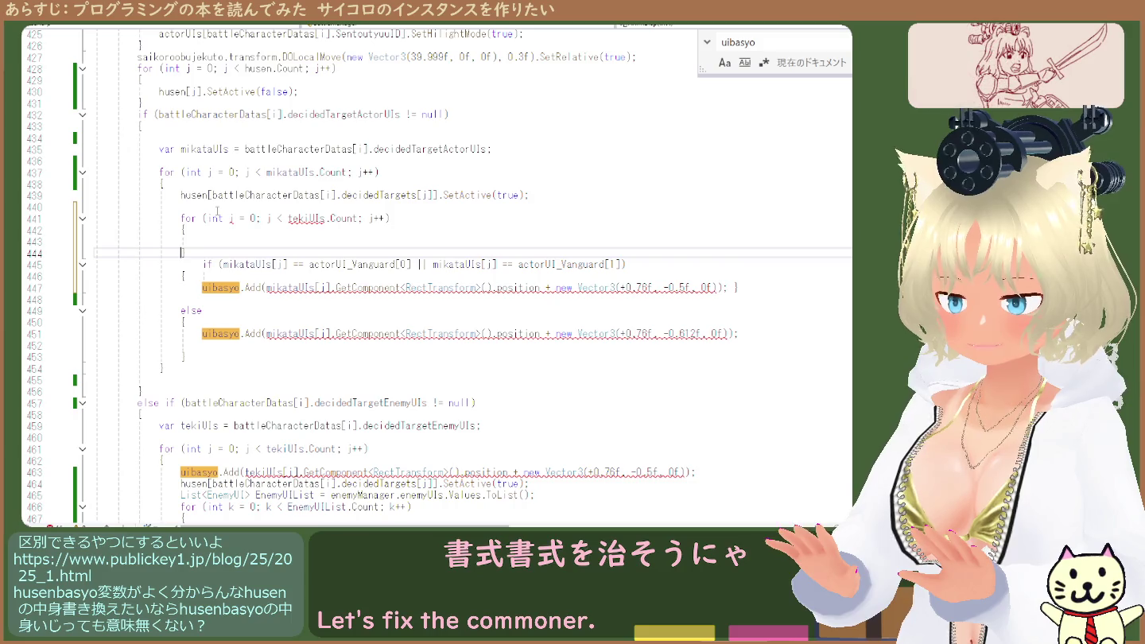
left_click_drag(288, 265, 224, 265)
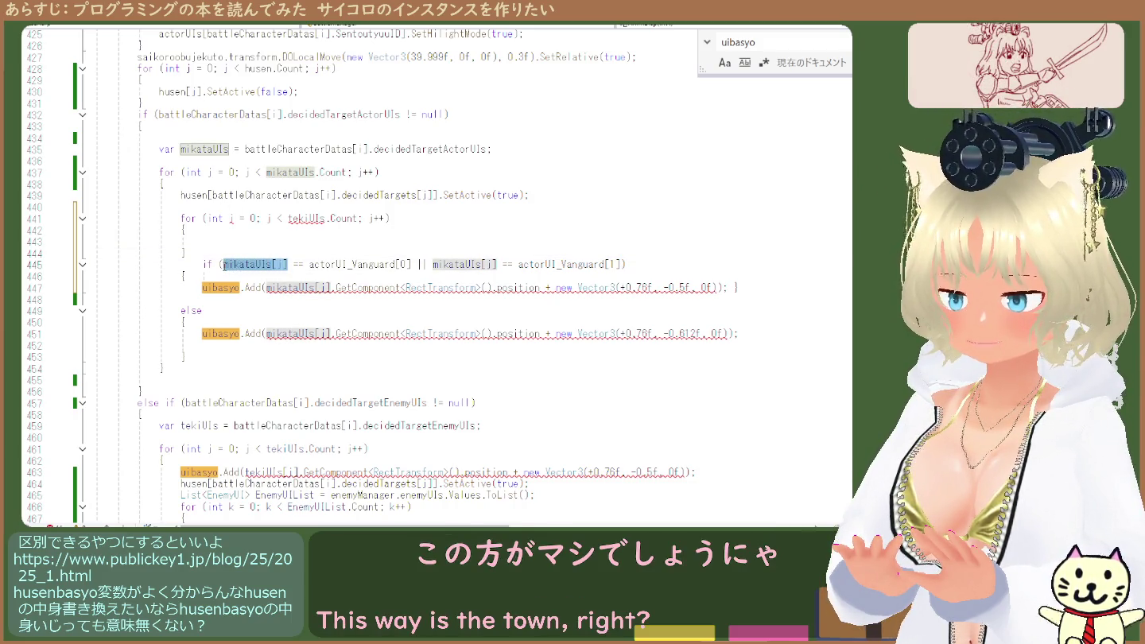
double_click(247, 267)
key("ctrl+c")
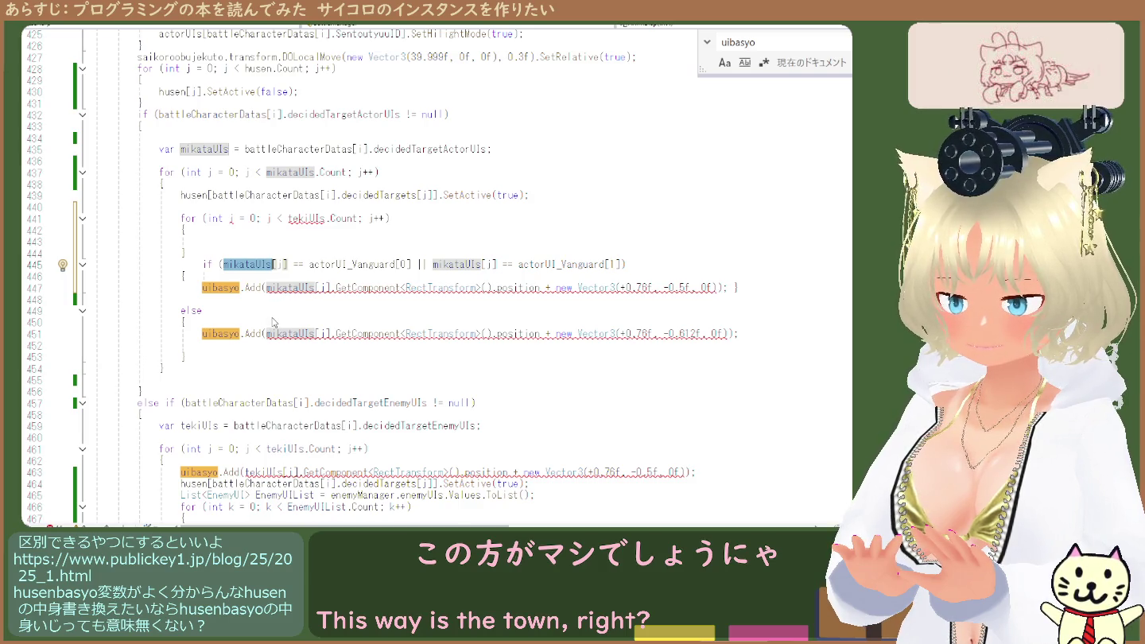
double_click(307, 219)
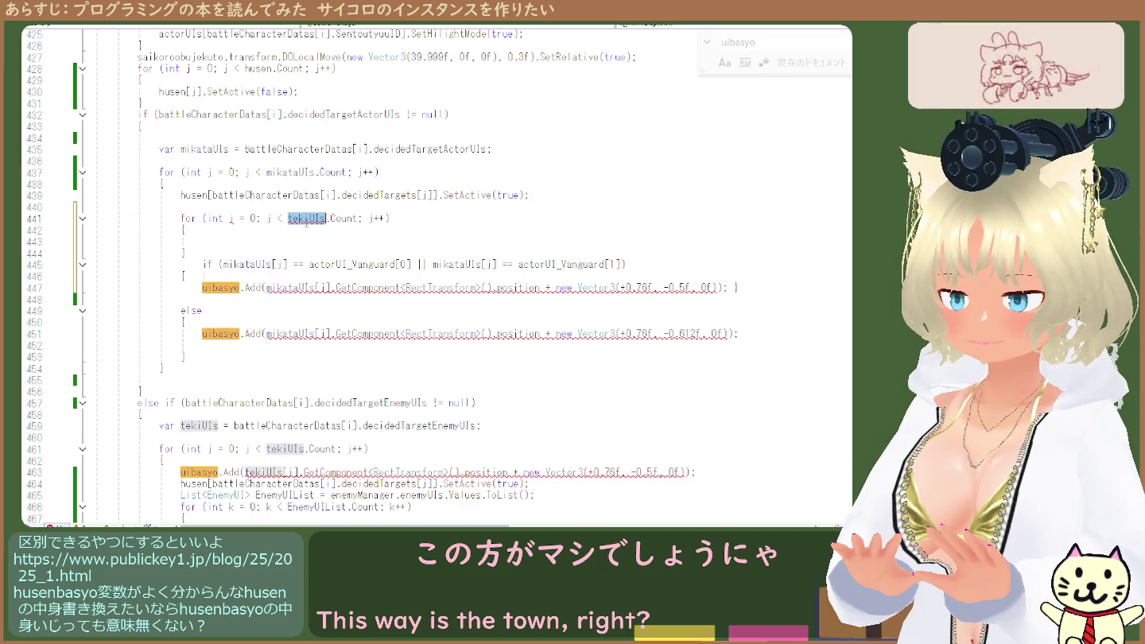
key("ctrl+v")
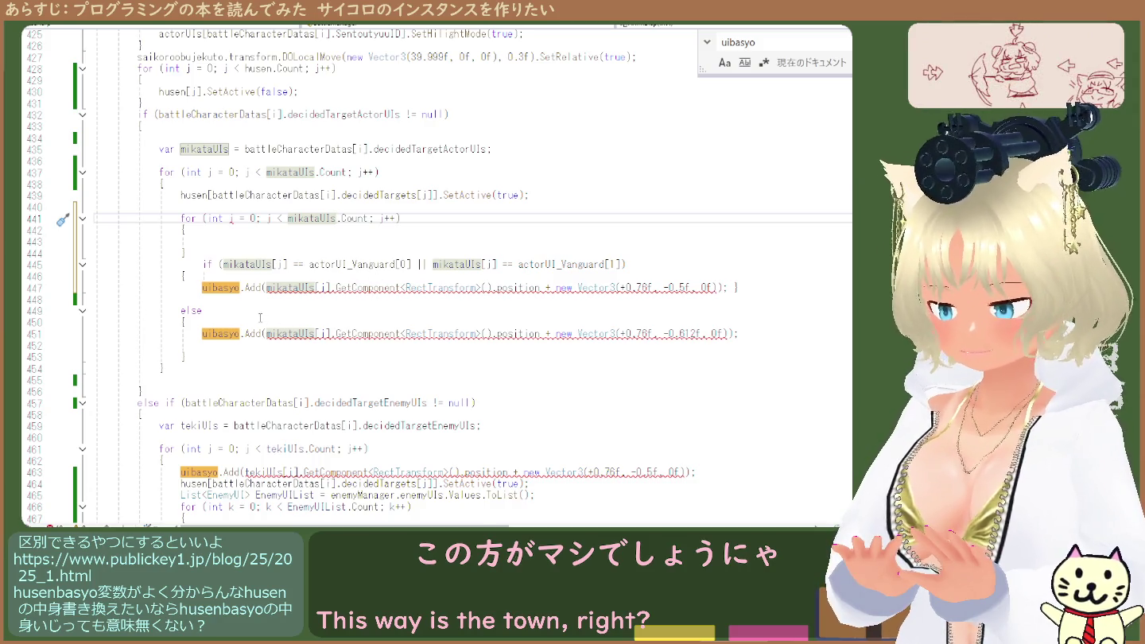
Undo the trial mikataUIs loop, keeping the earlier line-break edit
left_click_drag(728, 287, 201, 289)
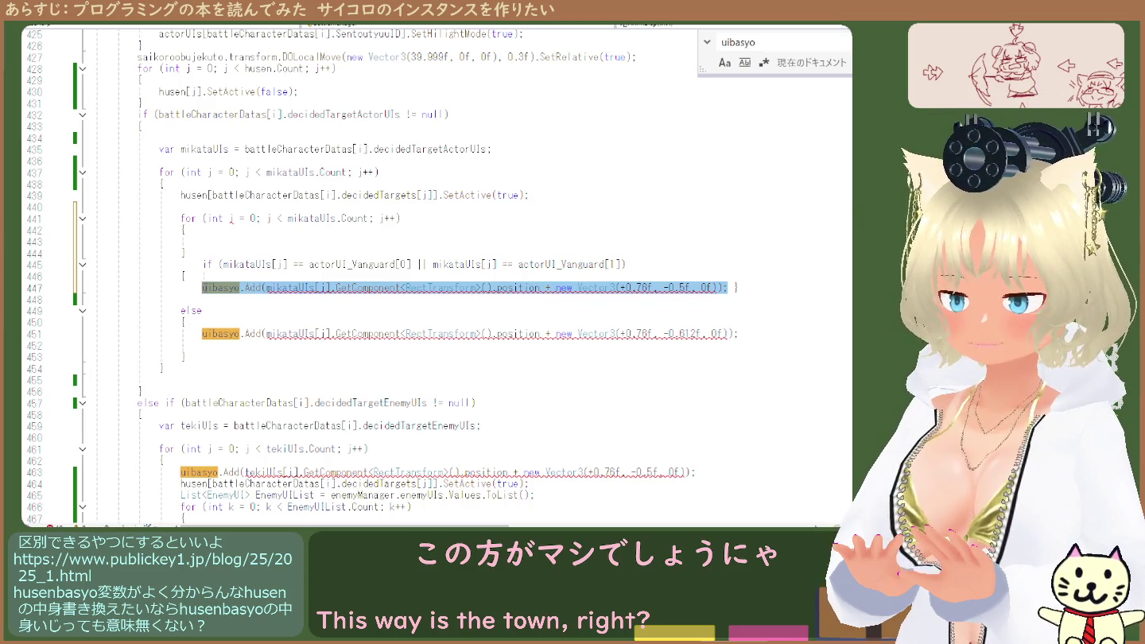
left_click(276, 304)
key("ctrl+z")
key("ctrl+z")
key("ctrl+z")
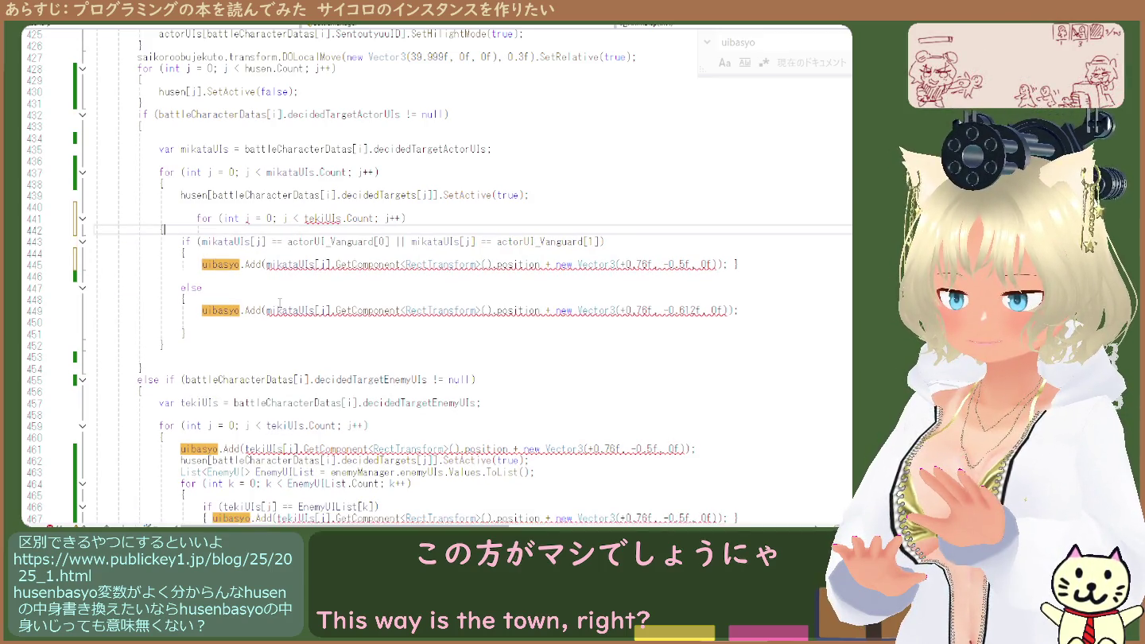
key("ctrl+z")
key("ctrl+z")
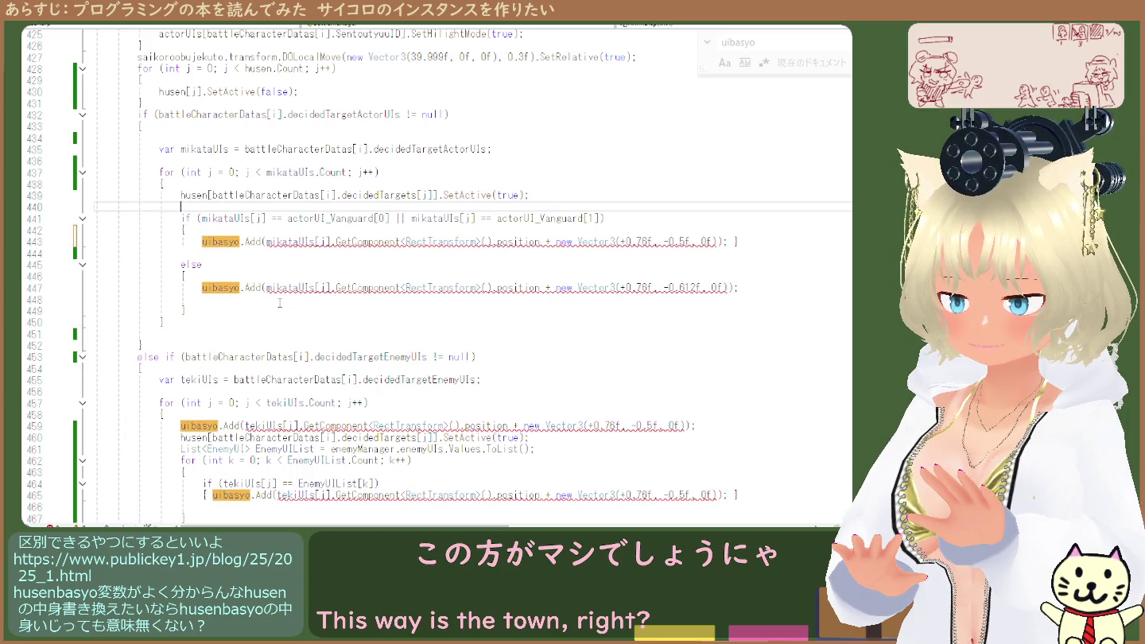
key("ctrl+z")
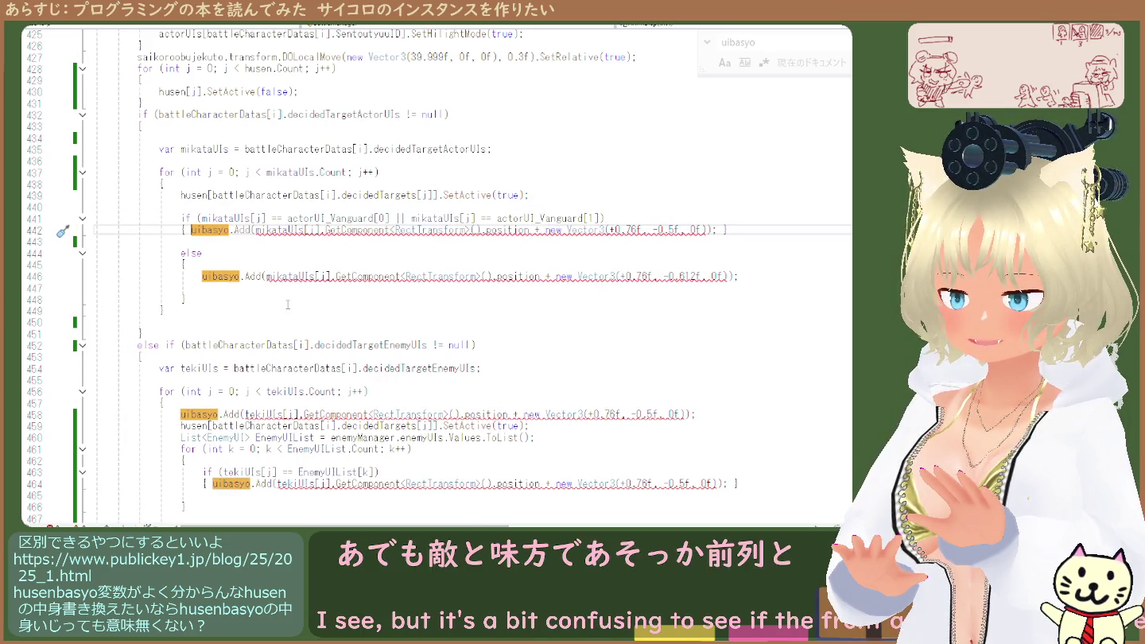
key("ctrl+y")
key("ctrl+y")
key("ctrl+z")
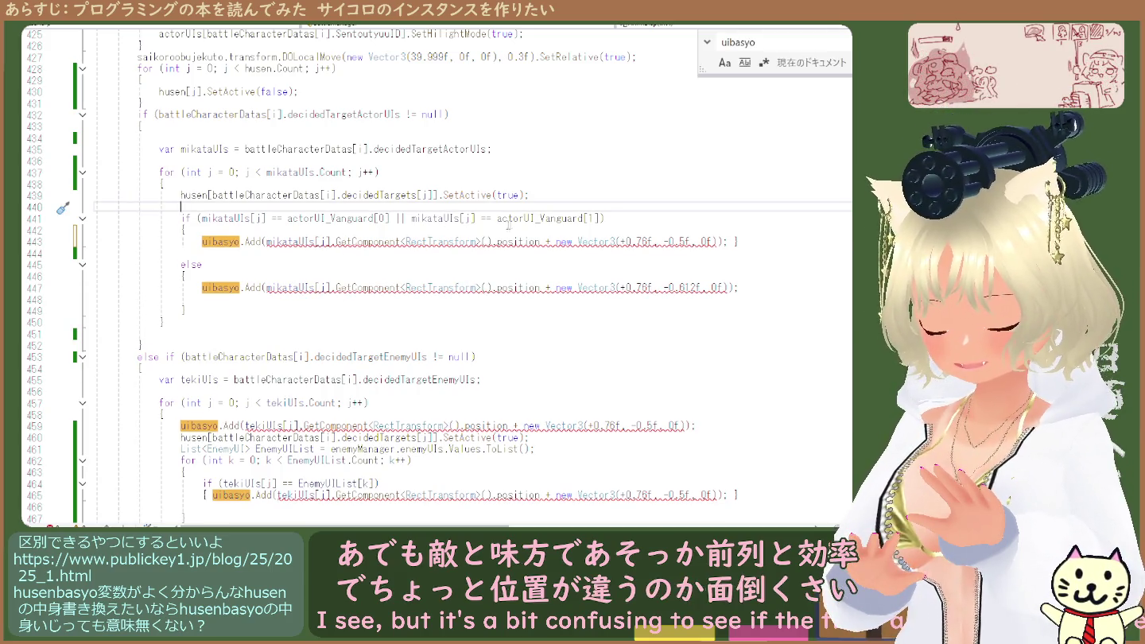
Add blank lines above and below the ally-vanguard uibasyo.Add call
left_click(726, 241)
key("Return")
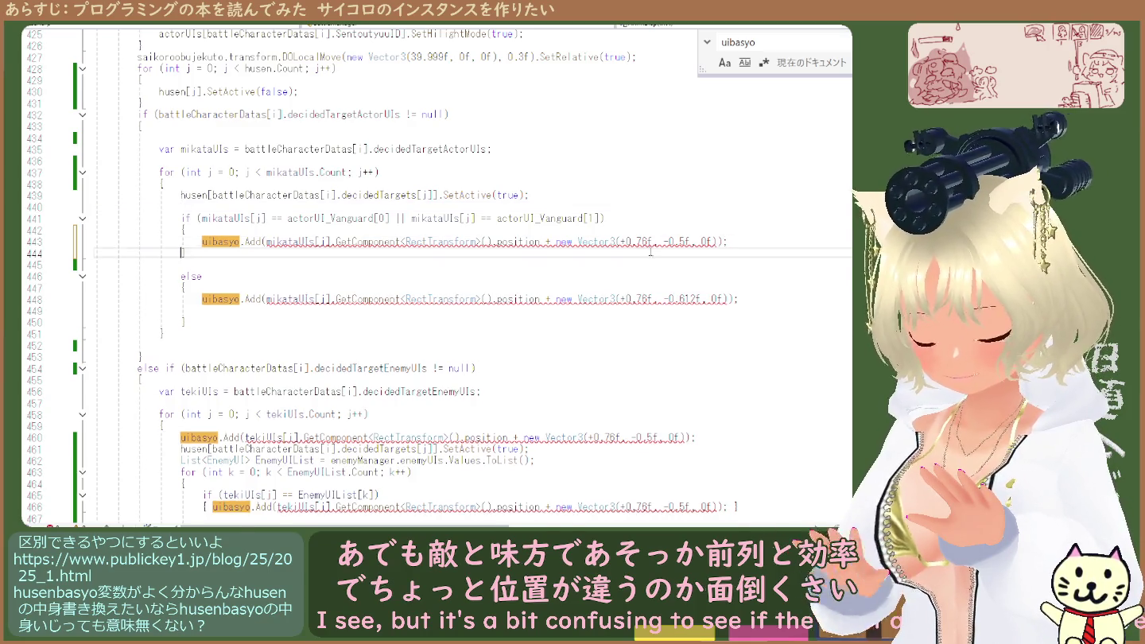
key("Return")
left_click(366, 230)
key("Return")
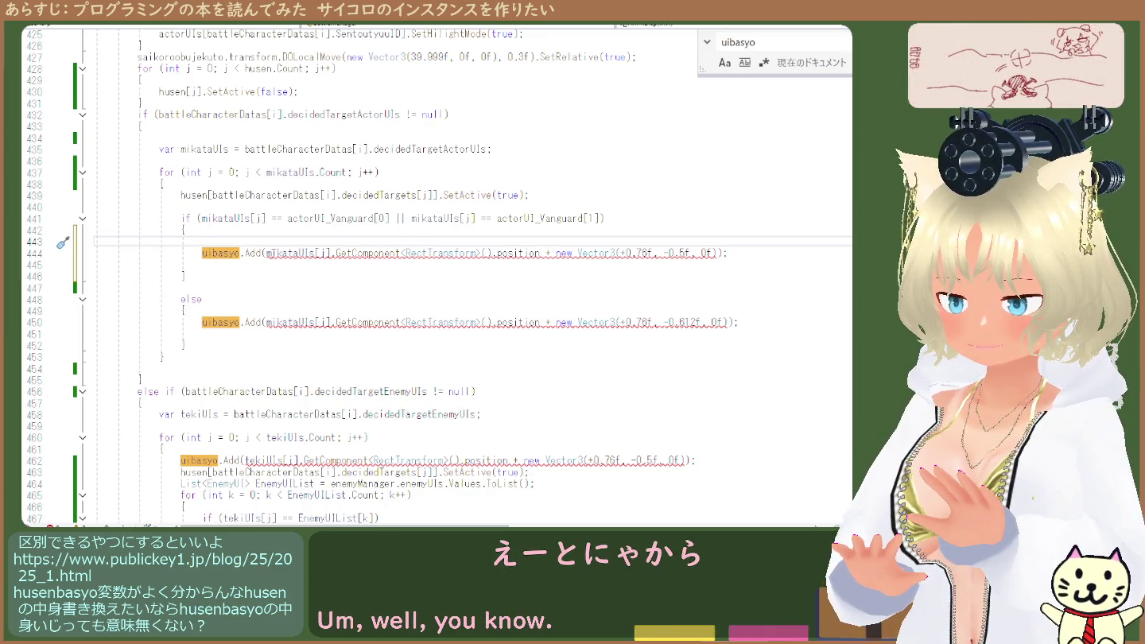
Try splitting the Vector3 offset onto its own line, undo it, and select the mikataUIs position part
left_click_drag(267, 253, 540, 253)
key("Return")
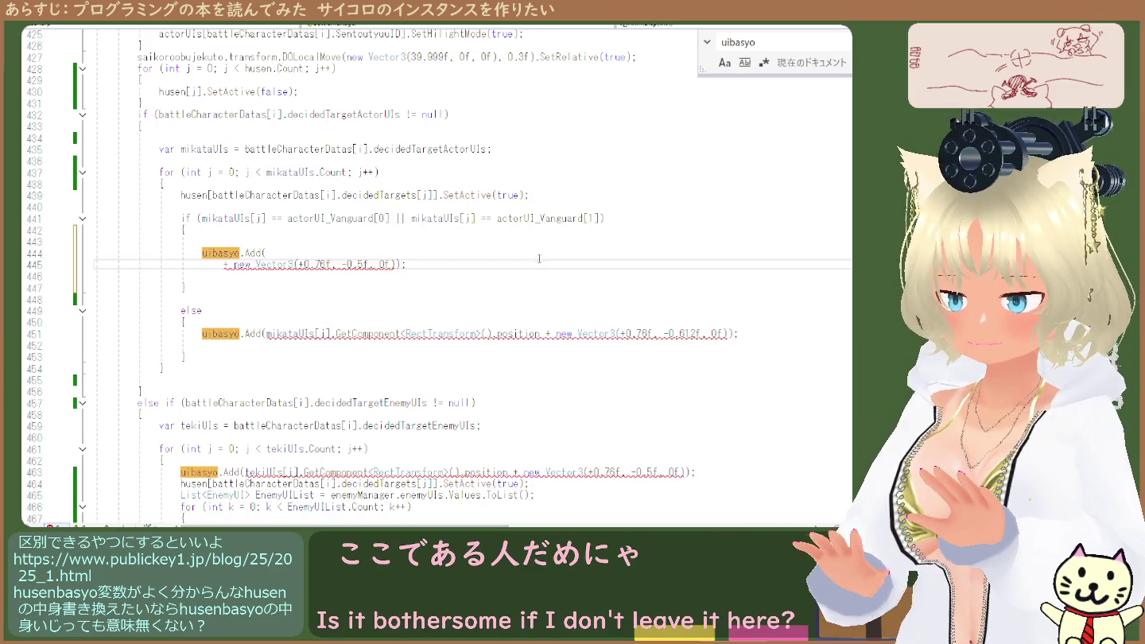
key("ctrl+z")
key("ctrl+z")
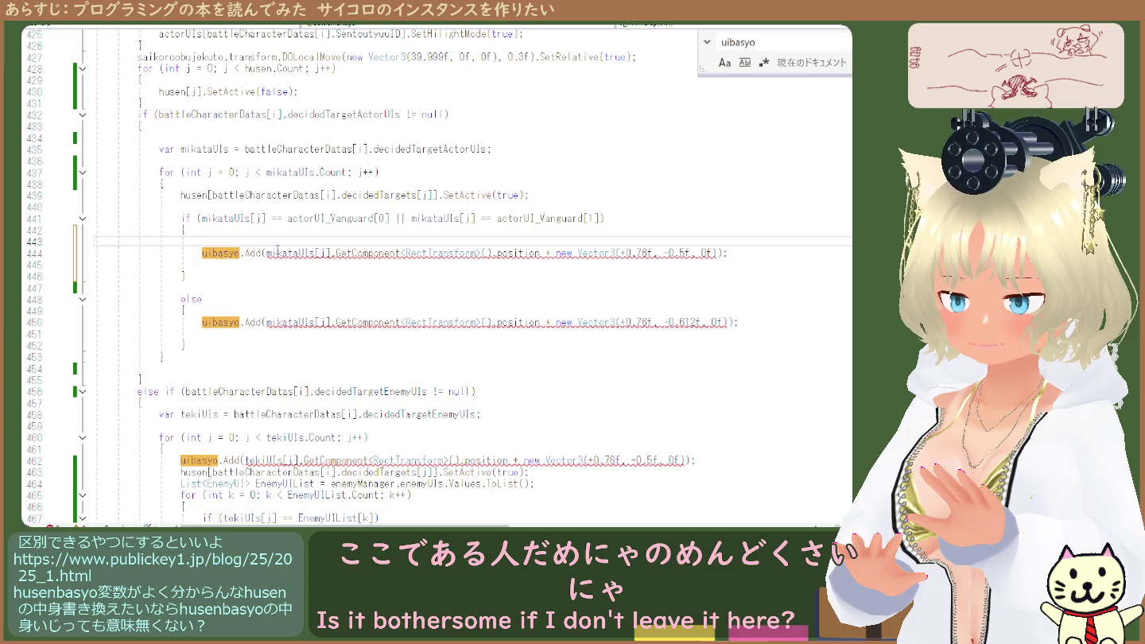
left_click_drag(276, 254, 182, 265)
left_click(282, 254)
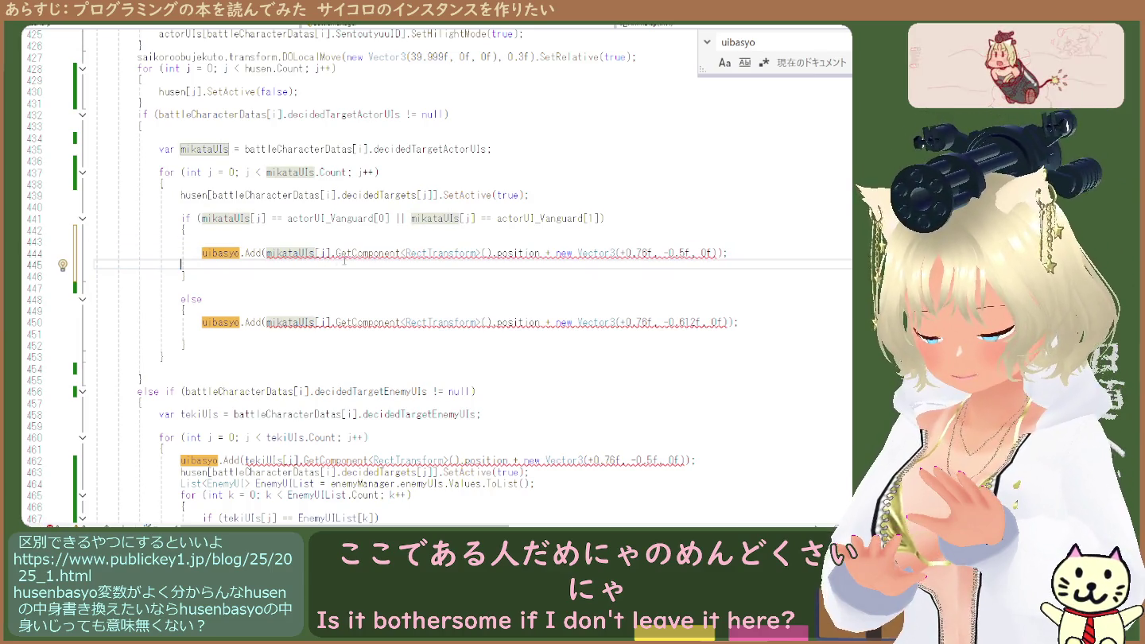
mouse_move(267, 252)
left_mouse_down()
mouse_move(198, 266)
mouse_move(731, 253)
mouse_move(551, 253)
mouse_move(719, 253)
left_mouse_up()
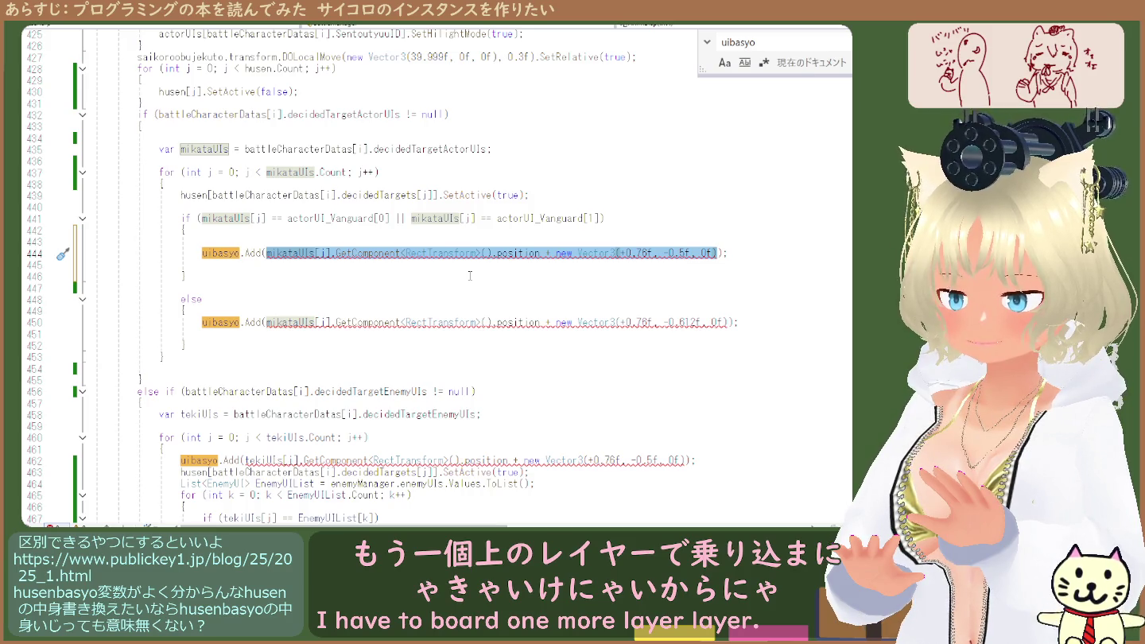
key("ctrl+c")
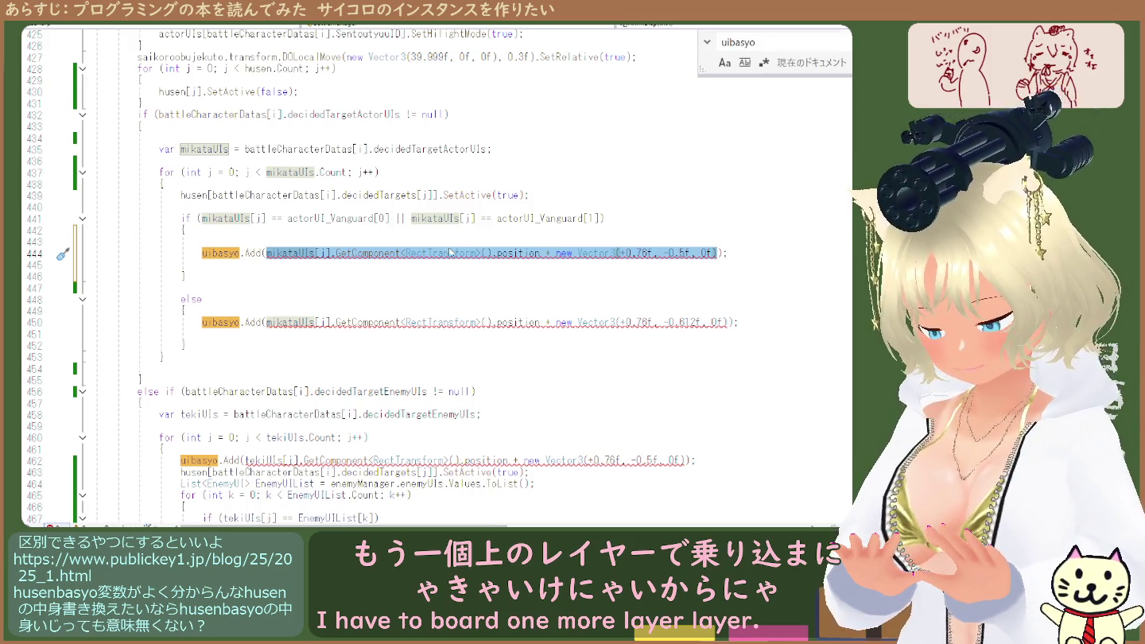
left_click(451, 241)
key("ctrl+v")
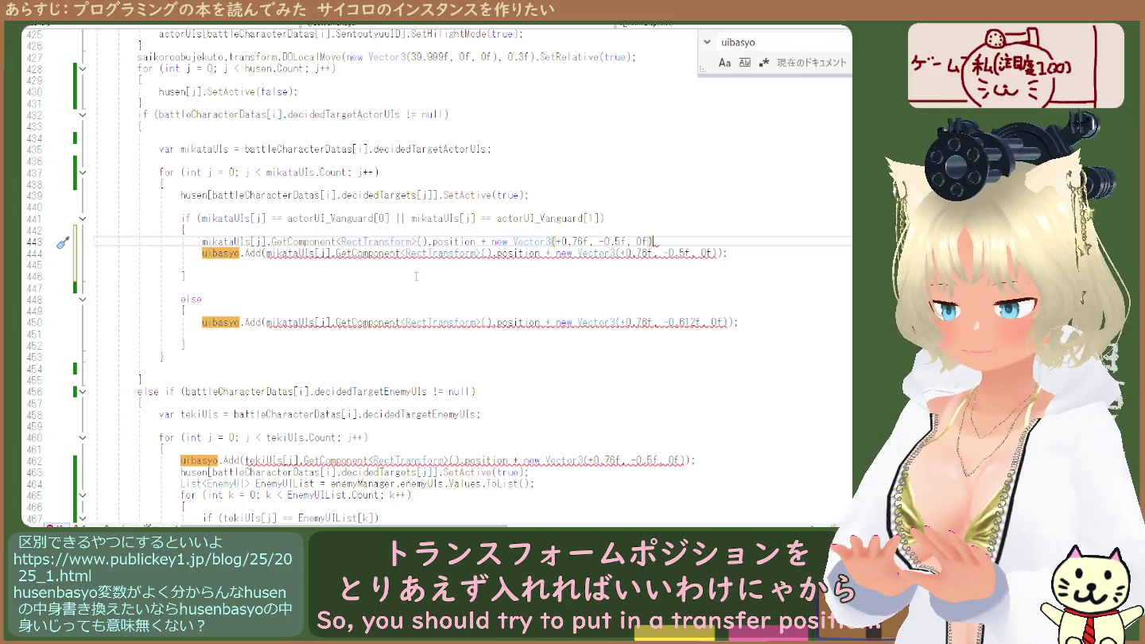
triple_click(643, 240)
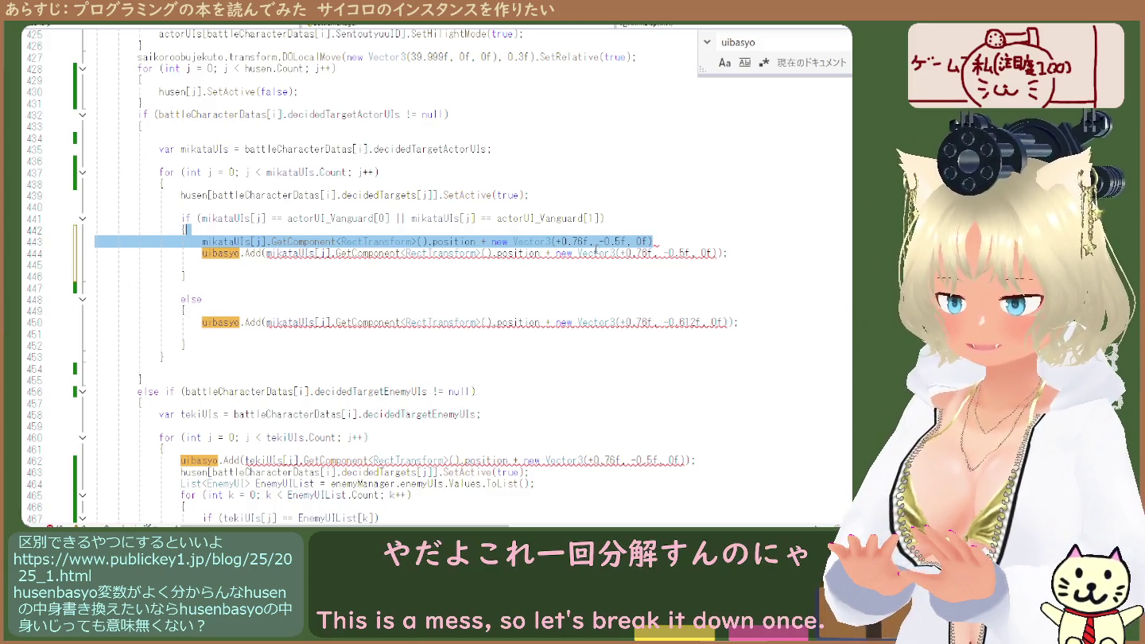
key("Delete")
scroll(417, 229, "up", 6)
Change new List<RectTransform>() on line 414 back to new List<Vector3>()
scroll(418, 229, "up", 3)
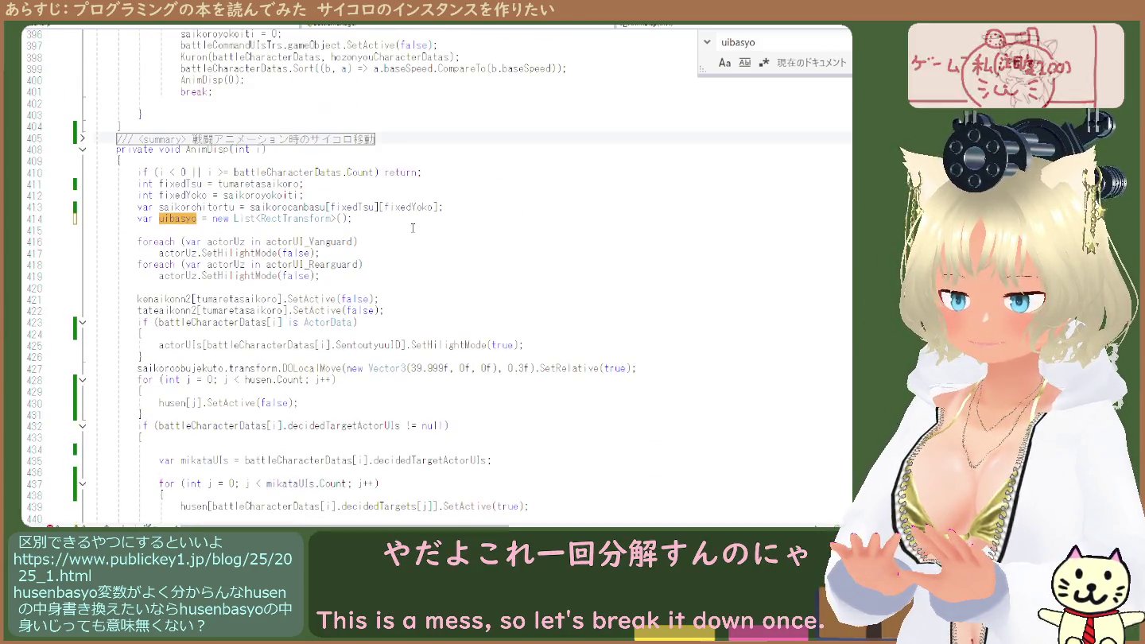
left_click(241, 219)
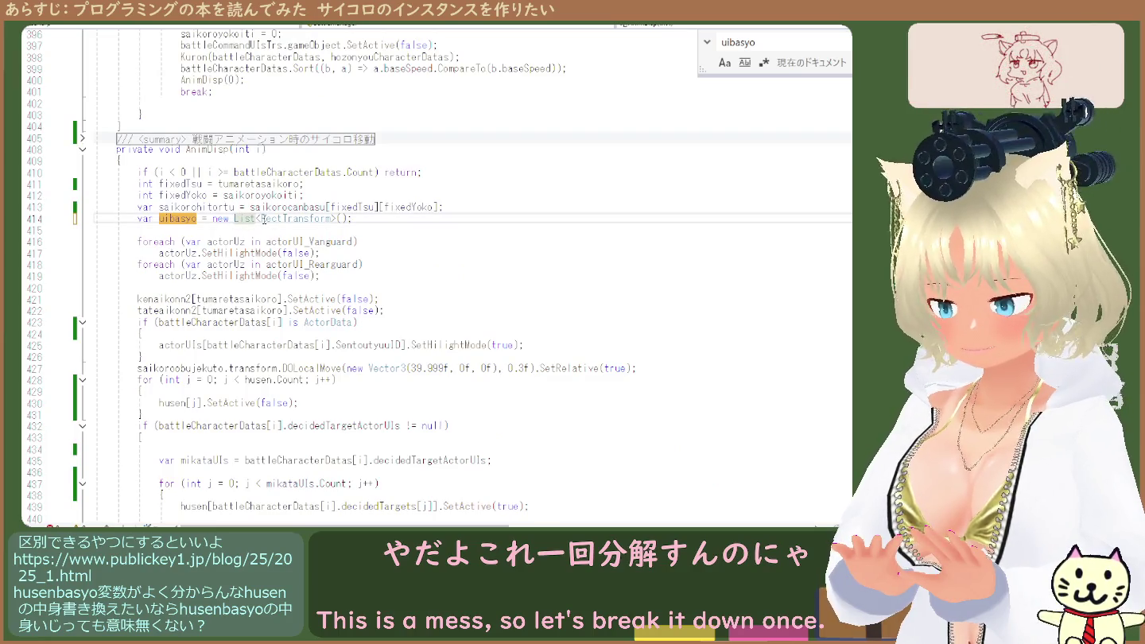
left_click_drag(261, 219, 330, 223)
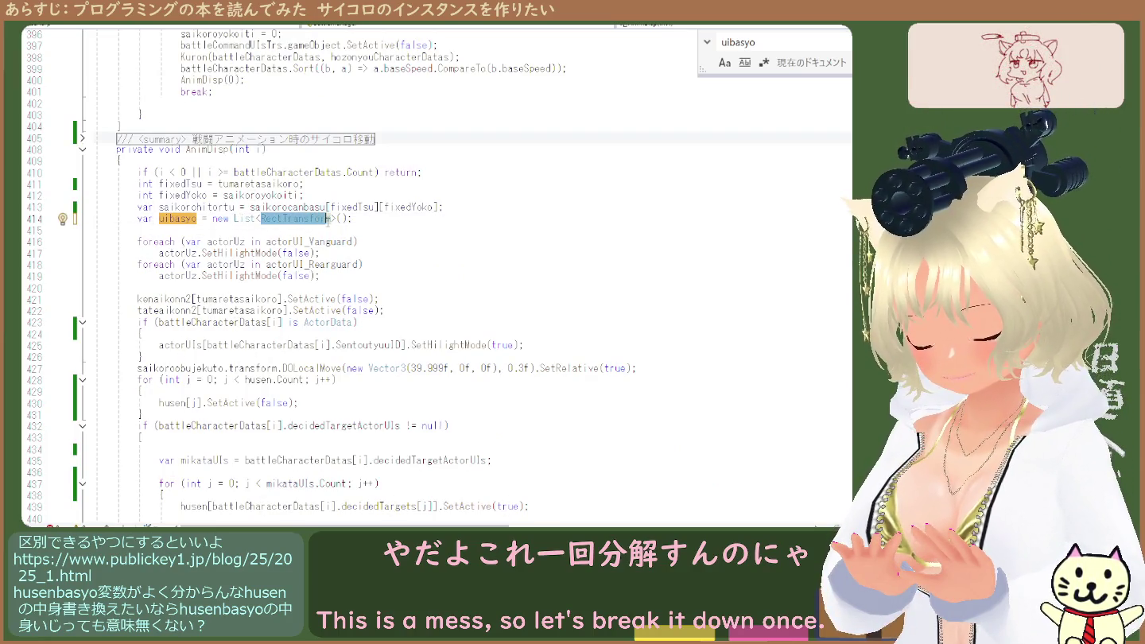
type("Vector3")
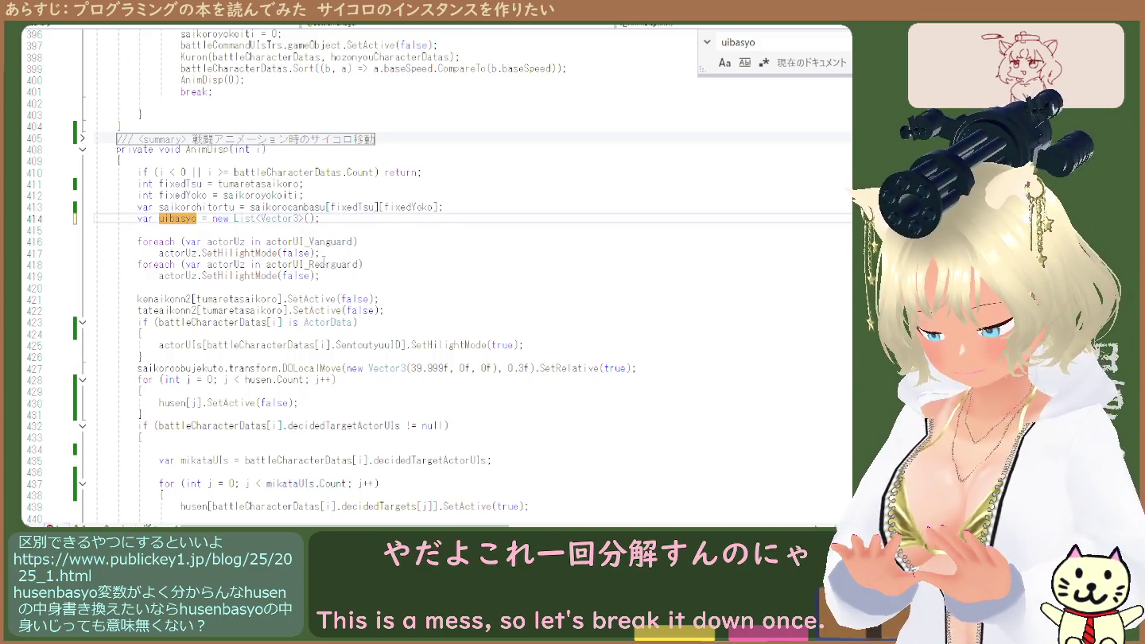
scroll(323, 263, "down", 13)
scroll(316, 277, "down", 1)
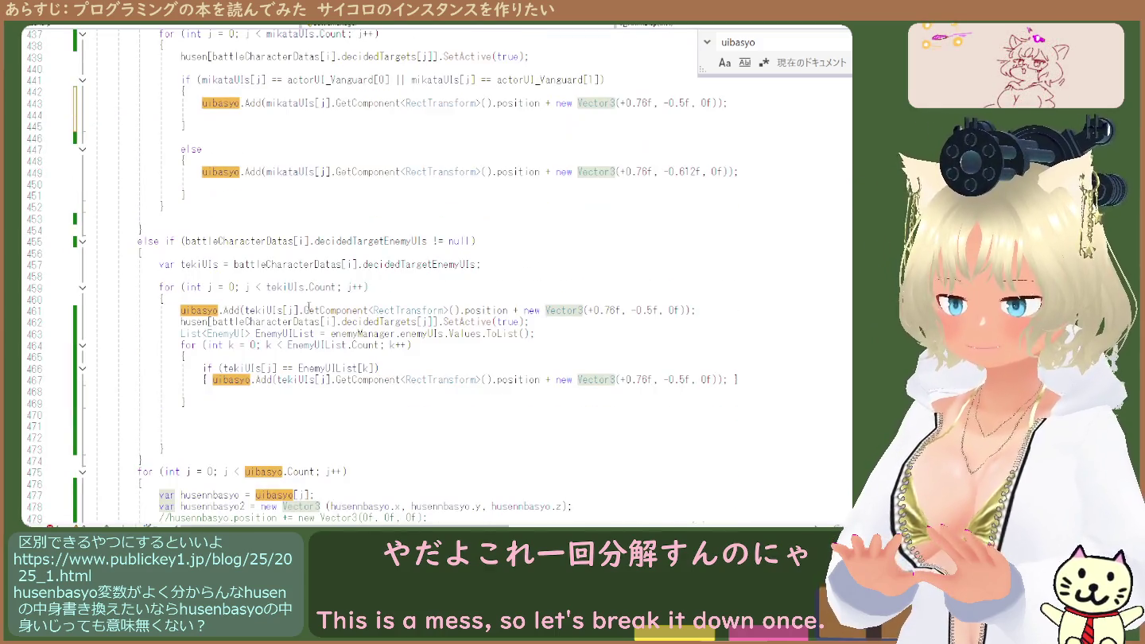
scroll(319, 297, "down", 4)
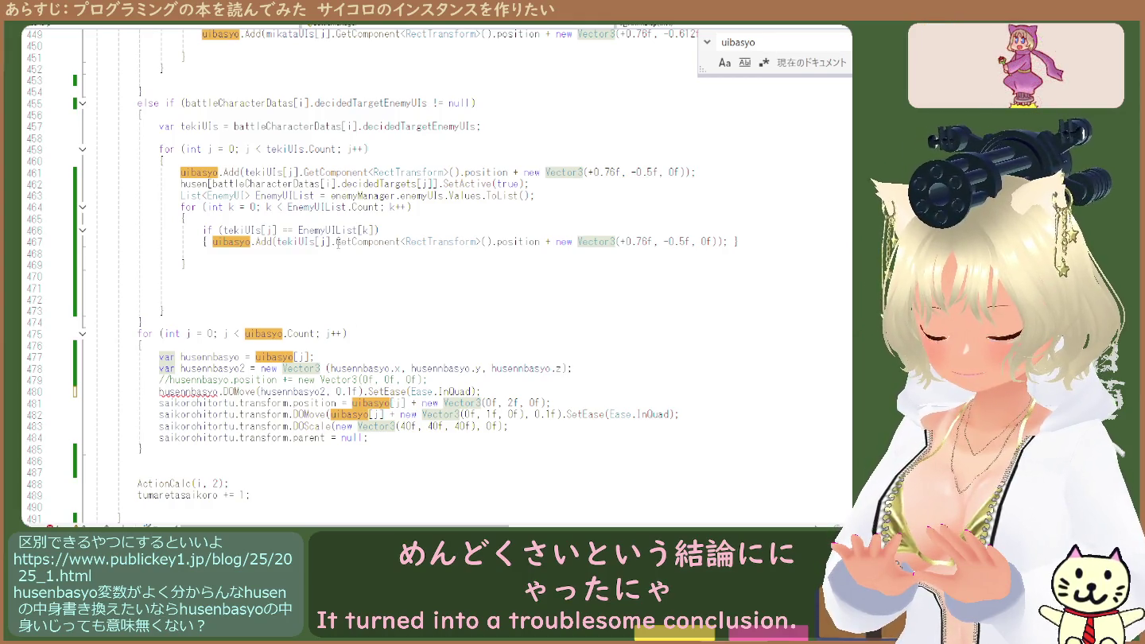
Inspect the GetComponent call on line 467 and the uibasyo[j] uses in the loop
left_click_drag(337, 240, 490, 245)
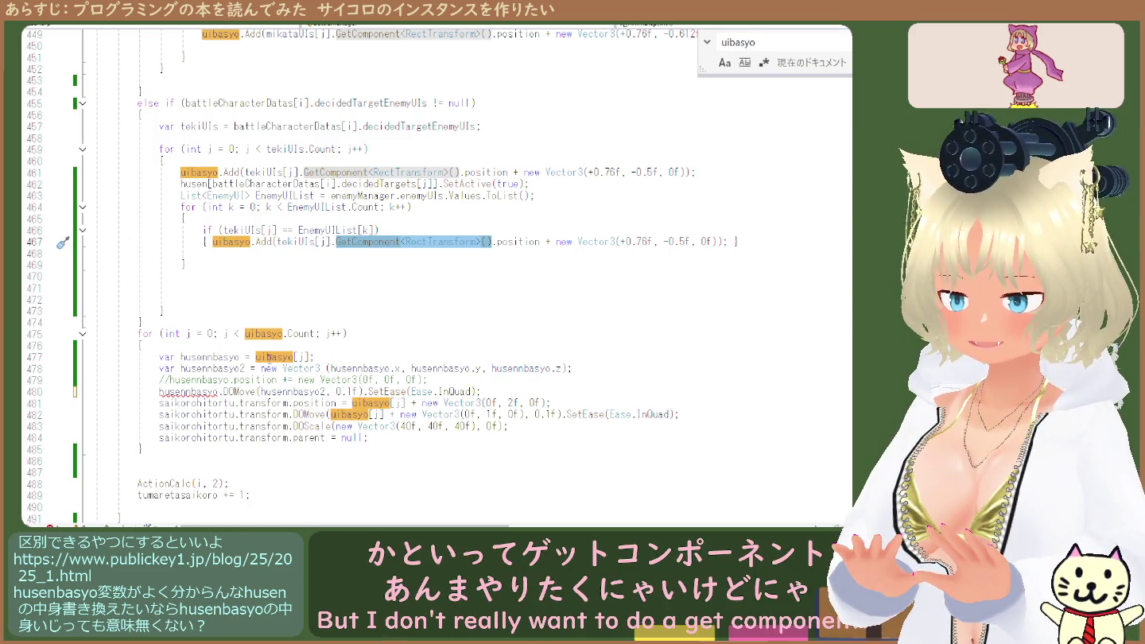
left_click(294, 360)
left_click(266, 368)
left_click(256, 357)
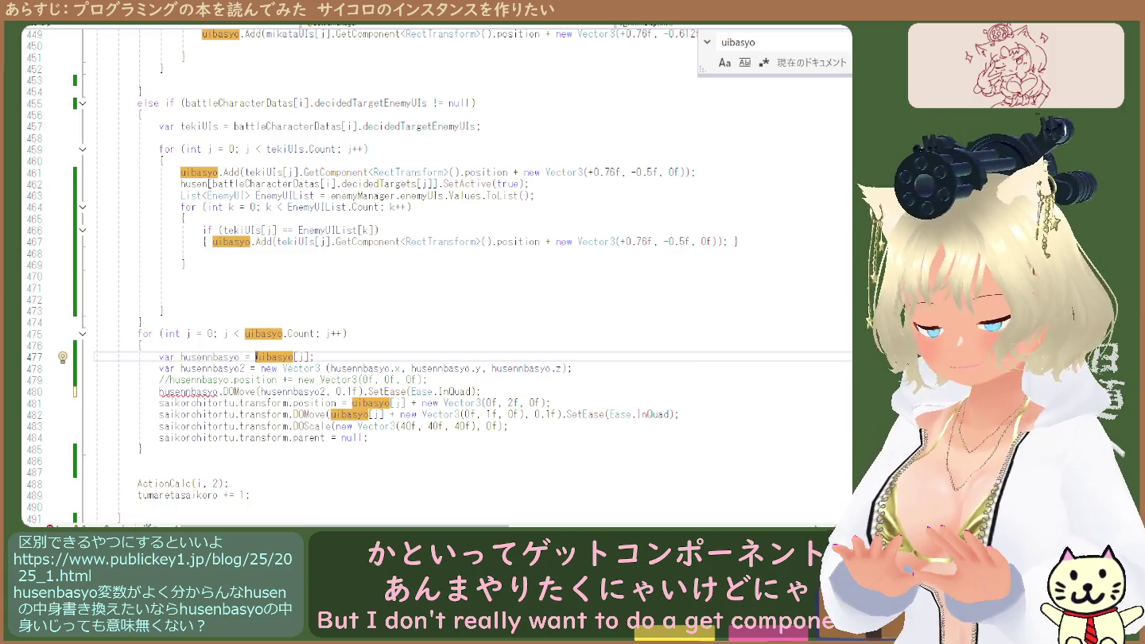
left_click_drag(256, 357, 307, 357)
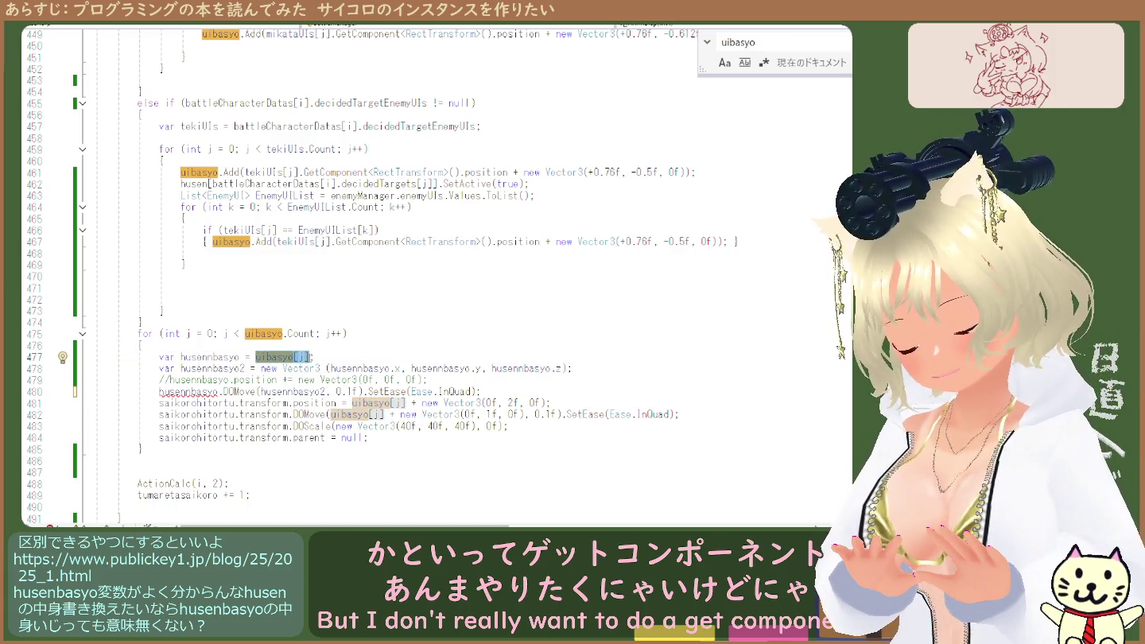
left_click(318, 357)
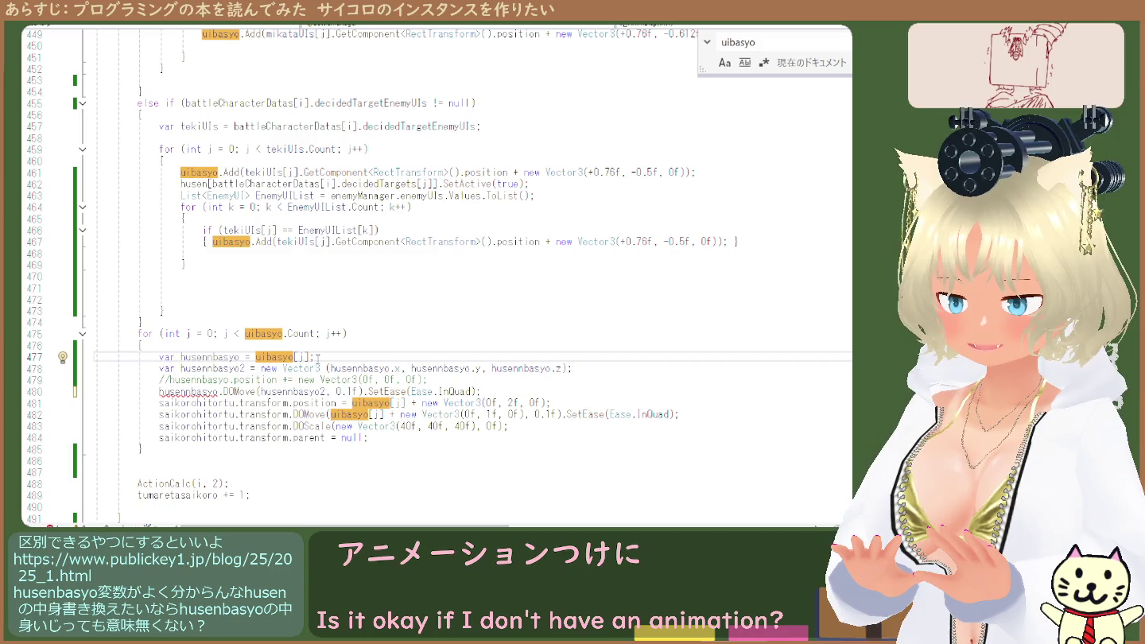
Comment out the husennbasyo.DOMove line 480 with // and return to the Unity editor
left_click(161, 390)
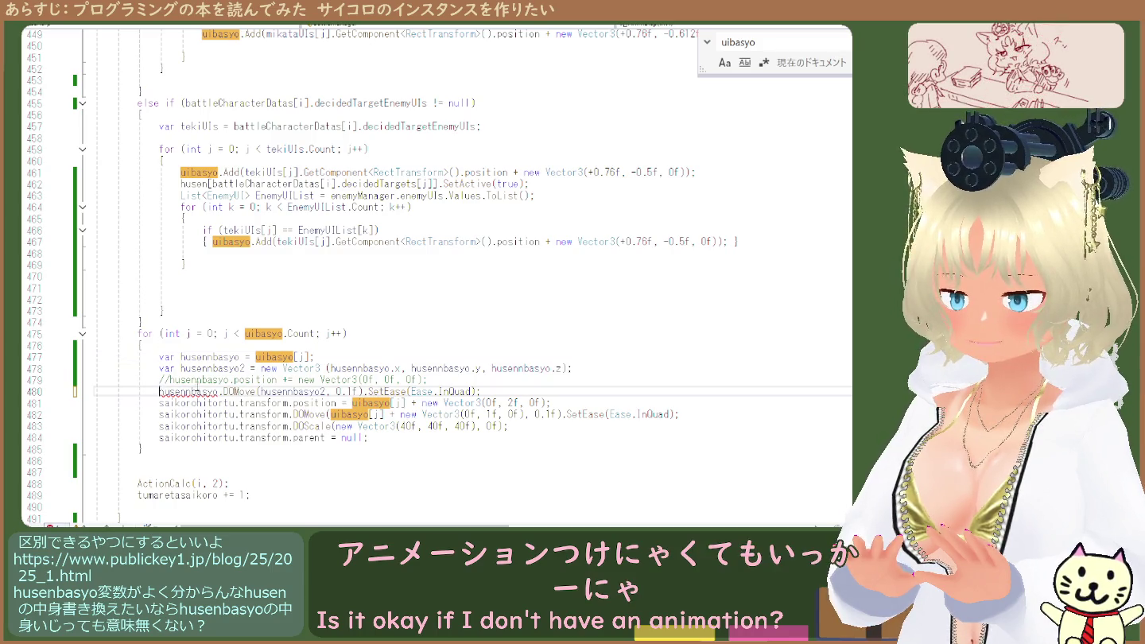
type("//")
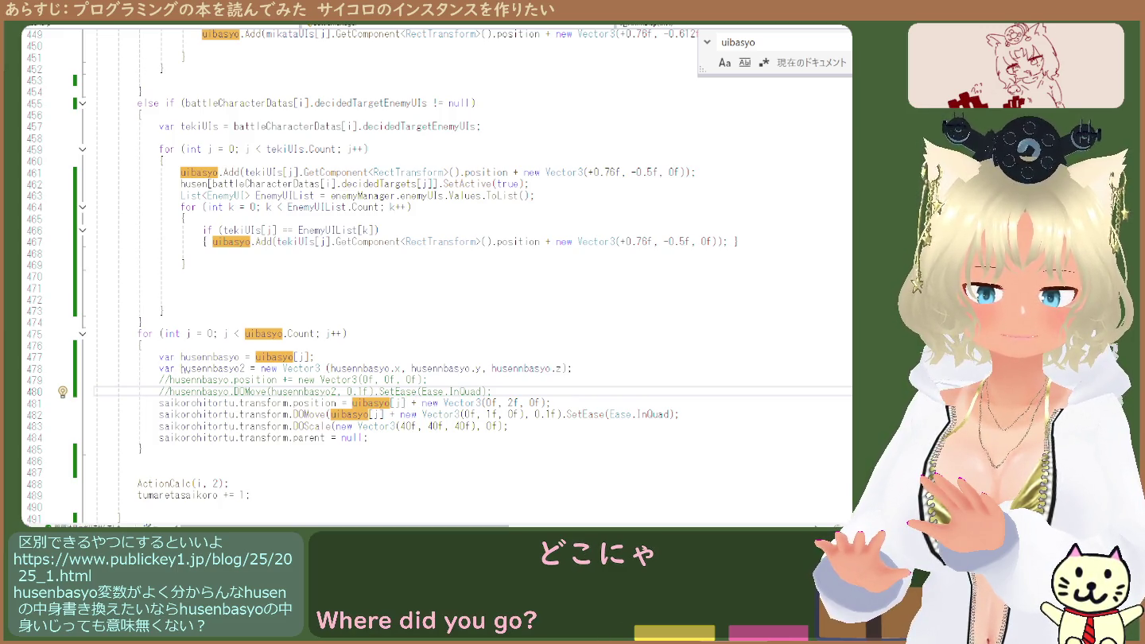
key("alt+Tab")
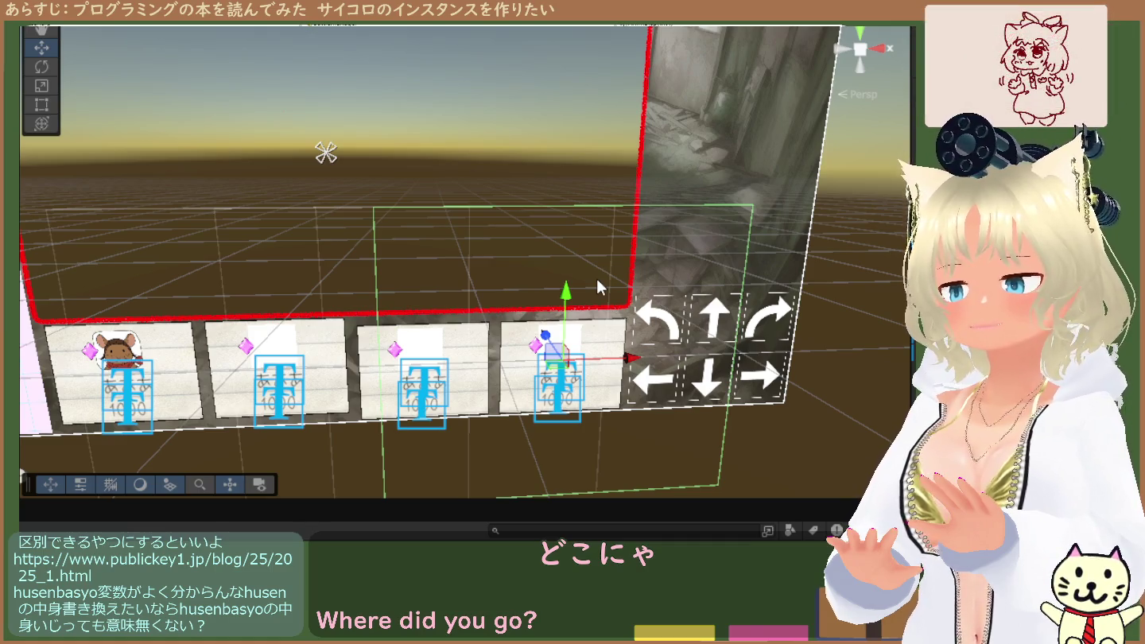
Start the game and walk the party through the maze until a caterpillar battle begins
key("ctrl+2")
left_click(811, 413)
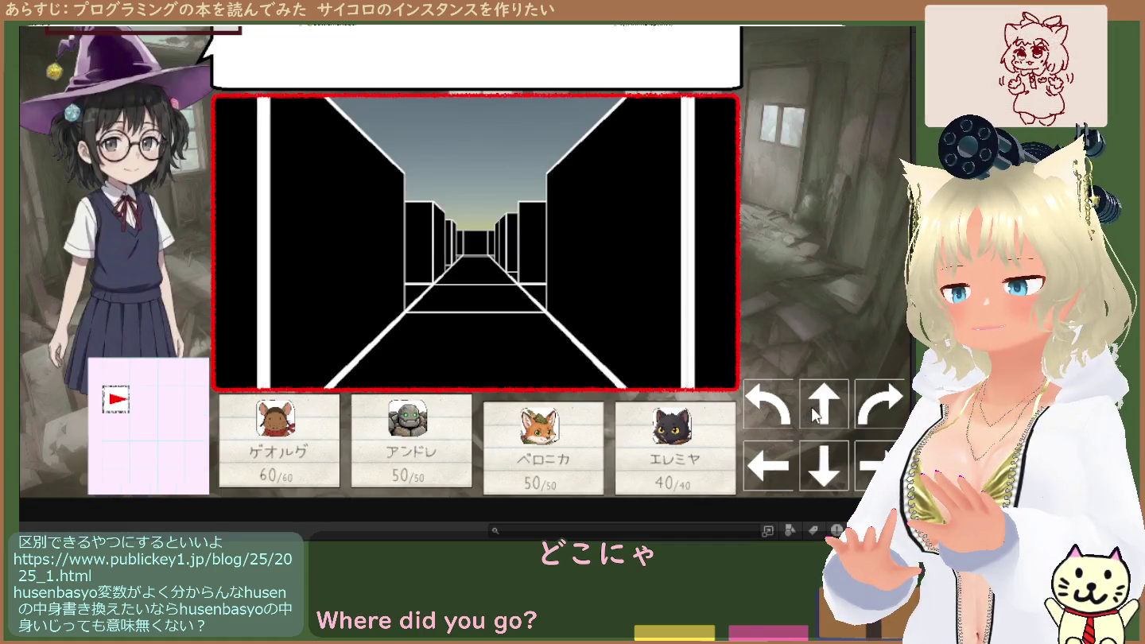
key("Up")
key("Up")
key("Right")
key("Up")
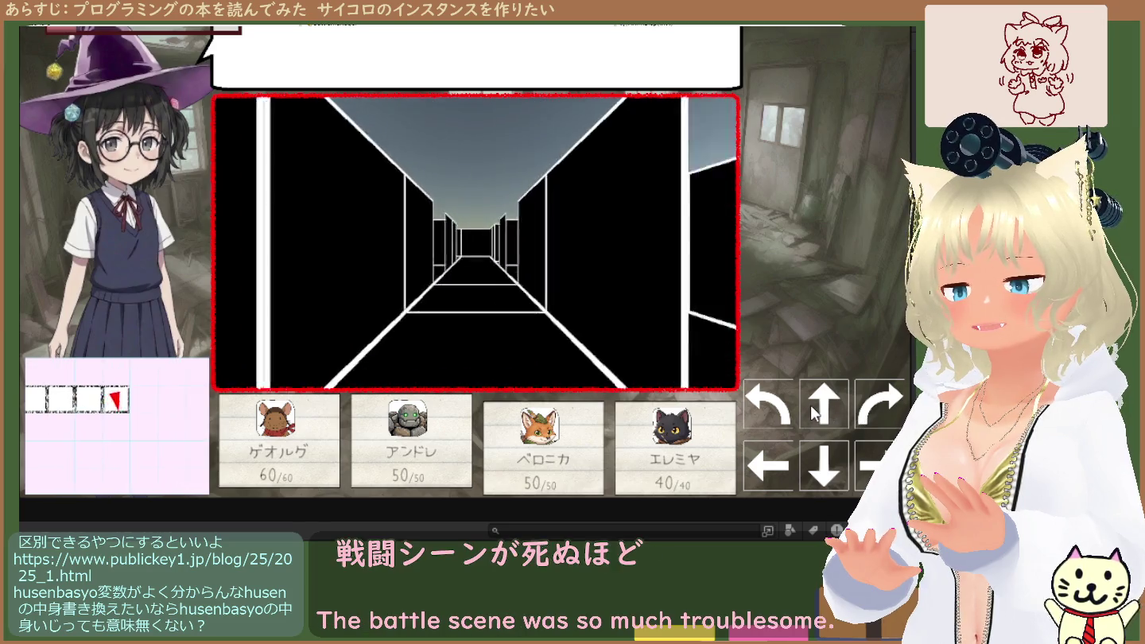
key("Up")
key("Up")
key("Up")
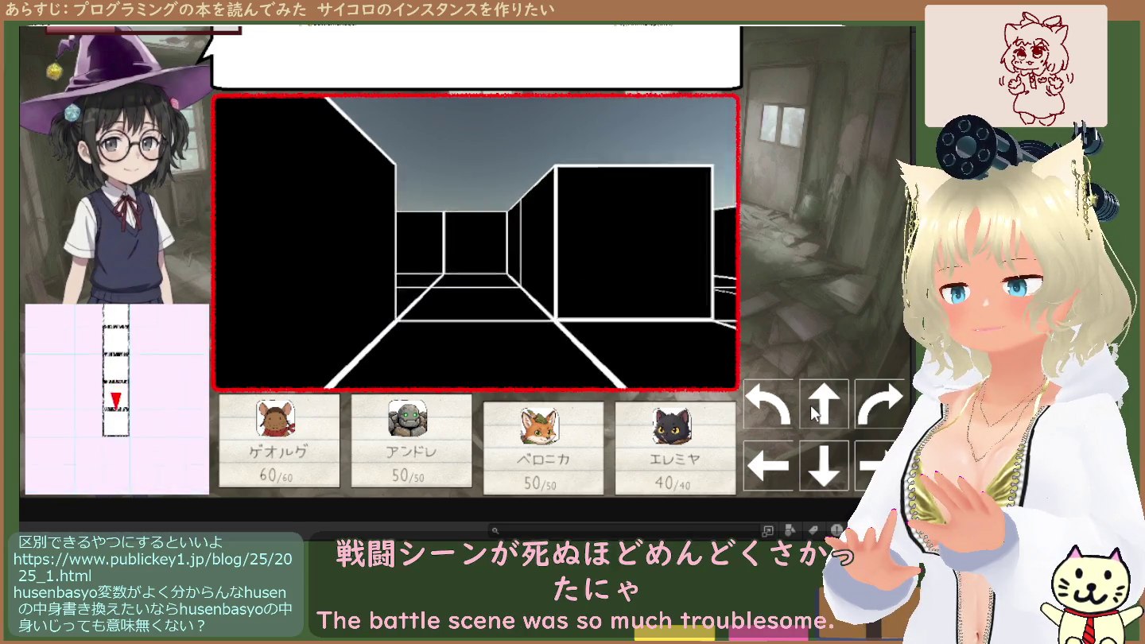
key("Left")
key("Up")
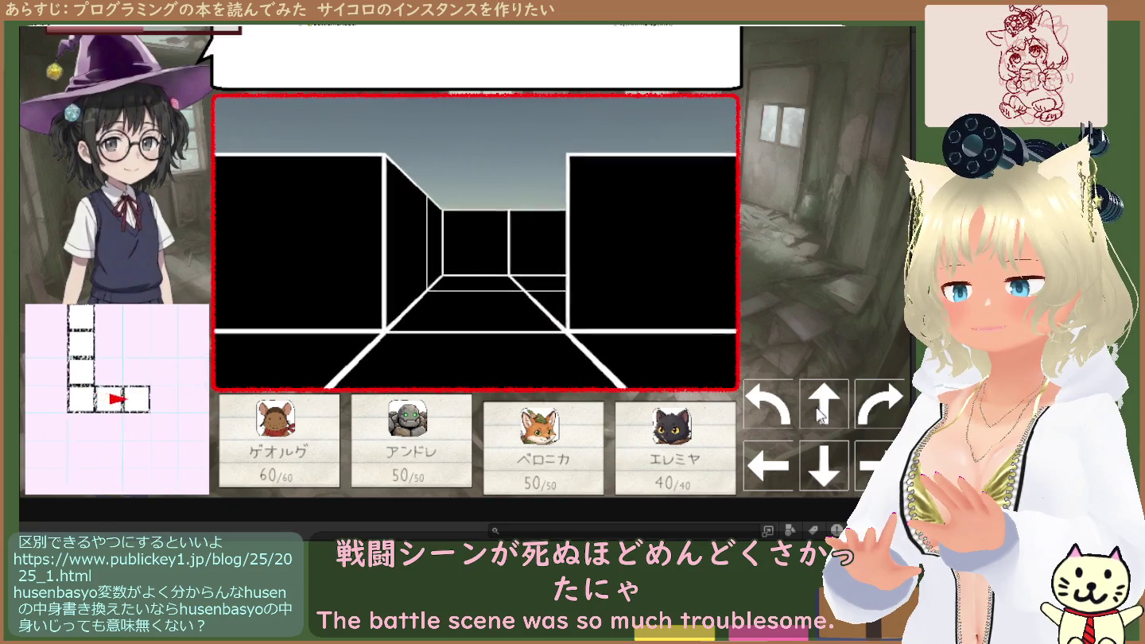
left_click(872, 421)
left_click(823, 406)
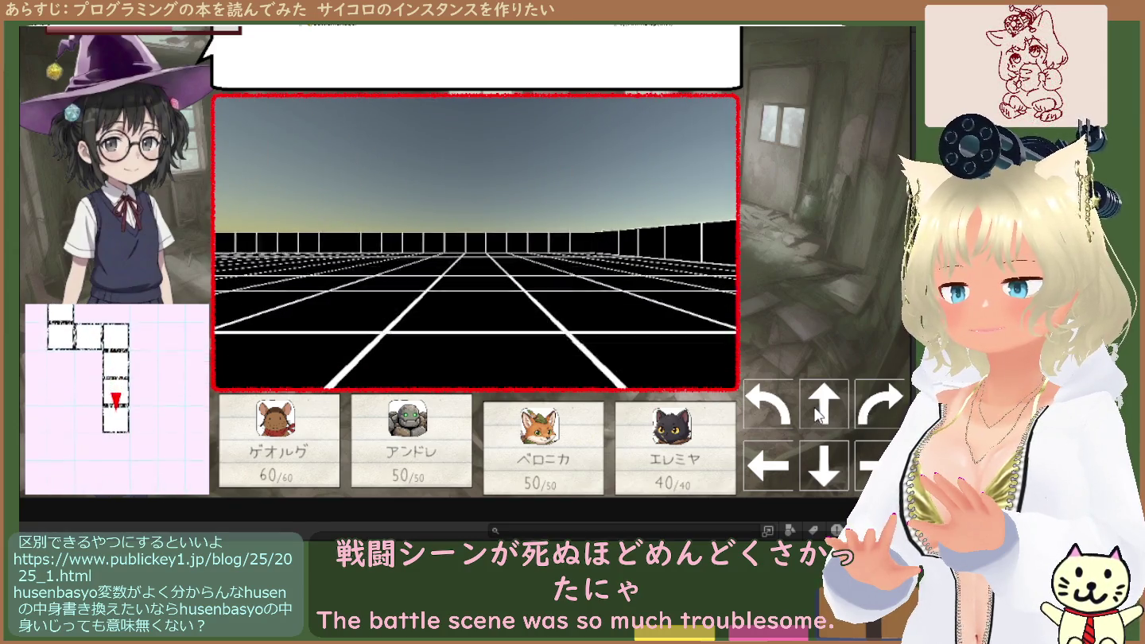
Have three members attack the left caterpillar and one the right, let dice roll, then stop
left_click(820, 407)
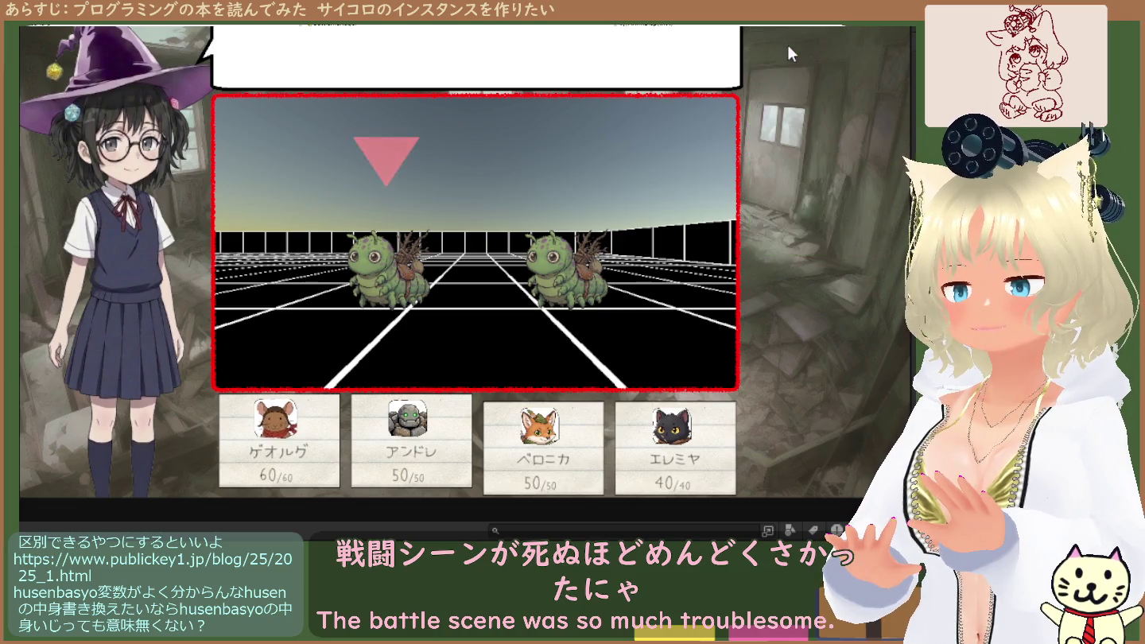
left_click(372, 279)
left_click(801, 36)
left_click(372, 280)
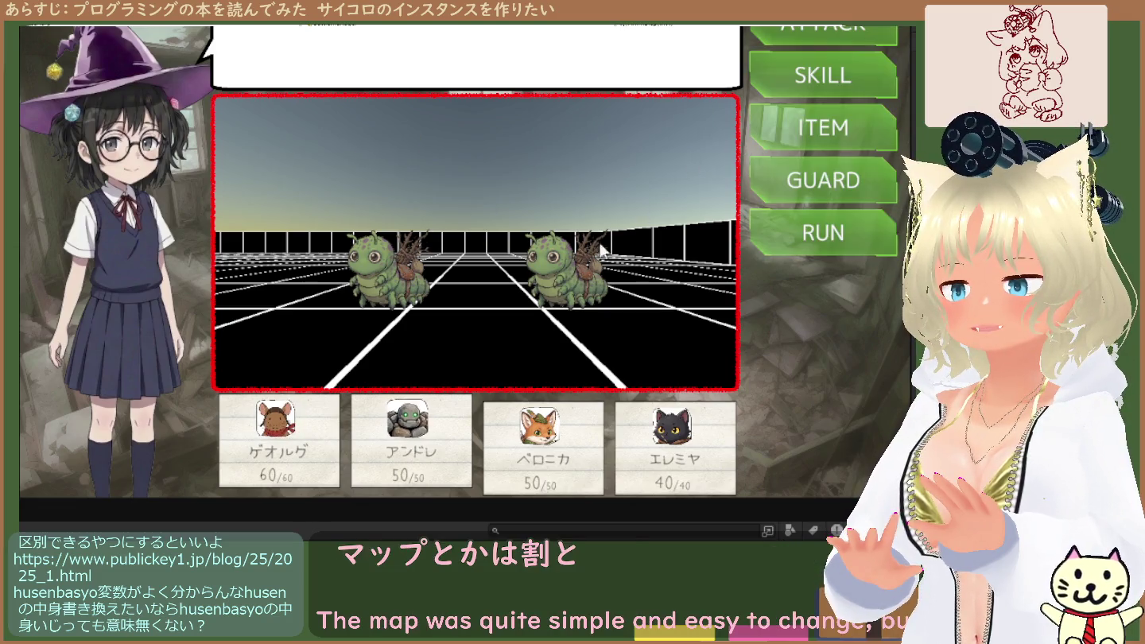
left_click(801, 46)
left_click(372, 280)
left_click(801, 36)
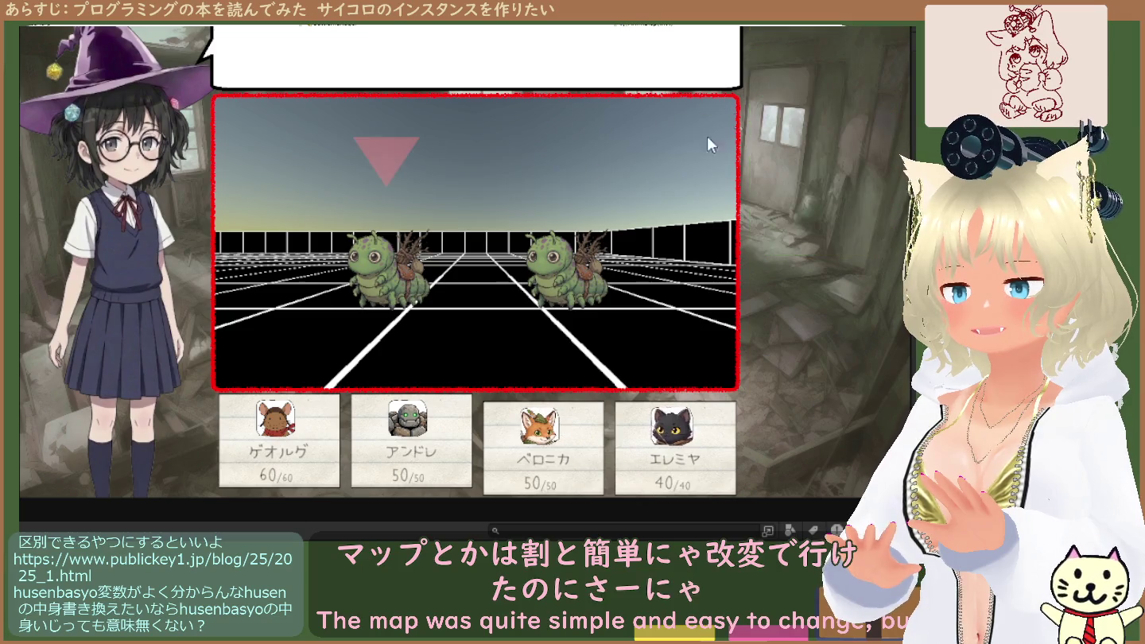
left_click(576, 275)
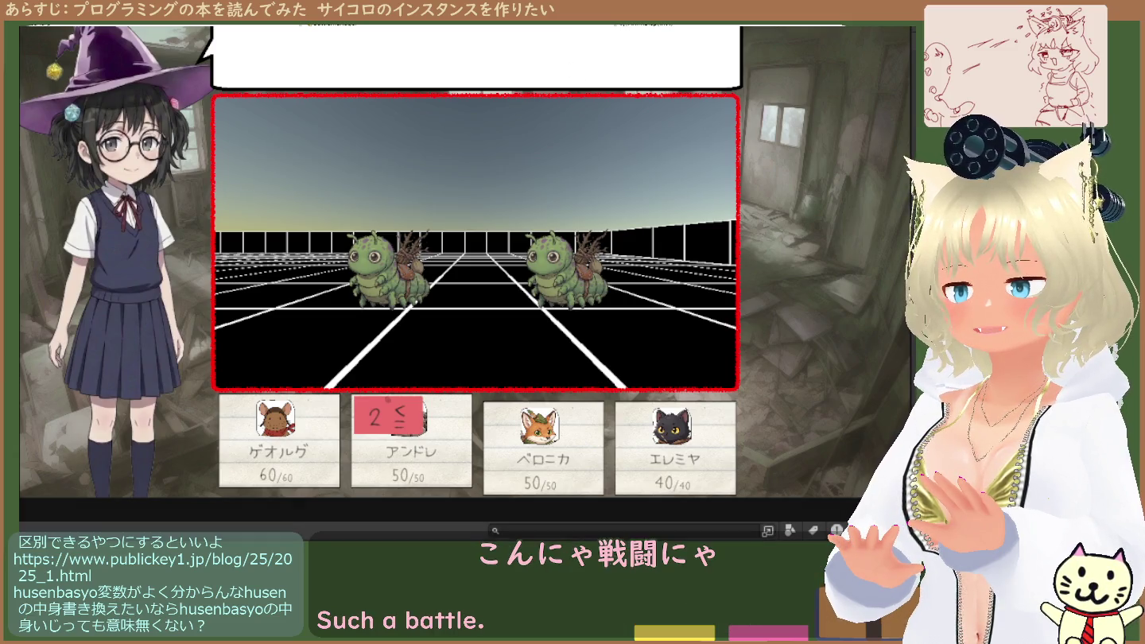
key("ctrl+p")
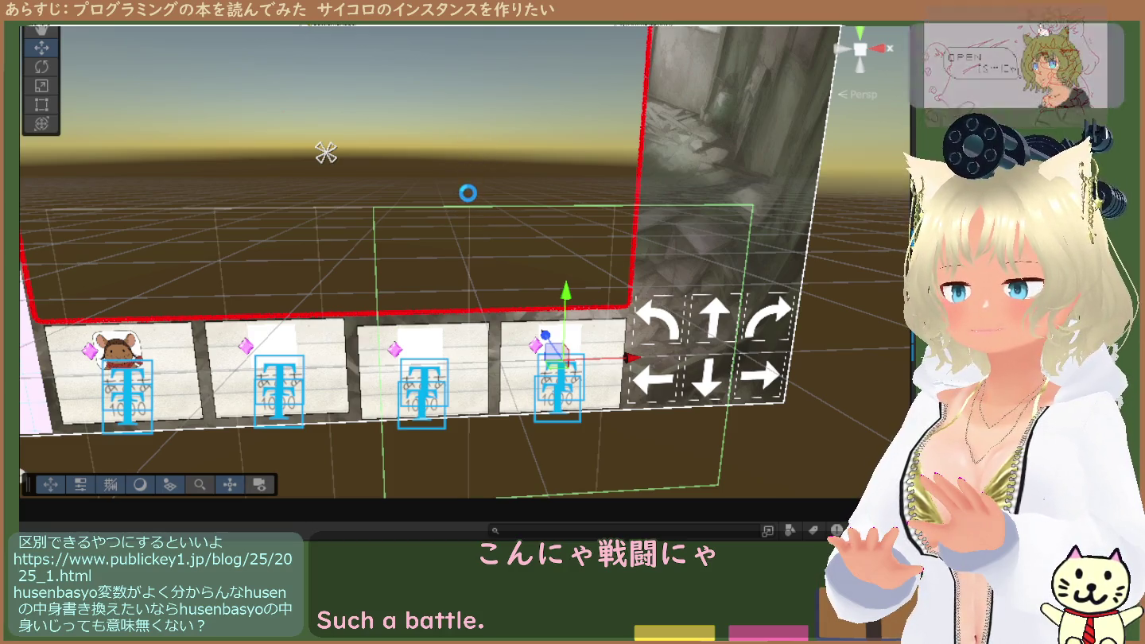
Restart play and have the first party member attack the left caterpillar, rolling 20
key("ctrl+p")
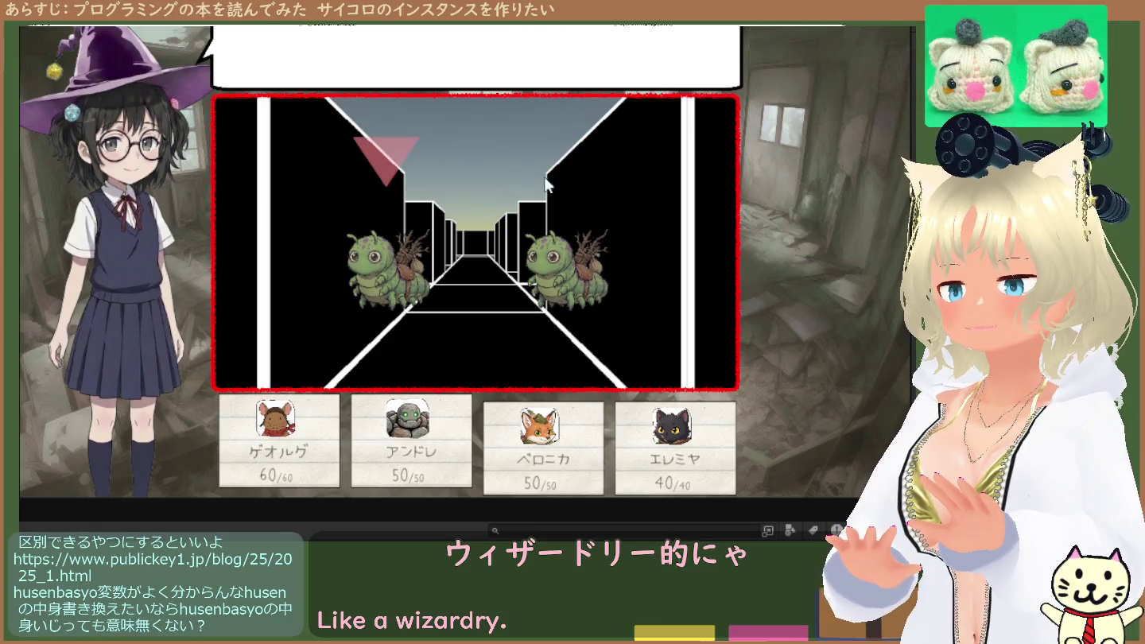
left_click(770, 47)
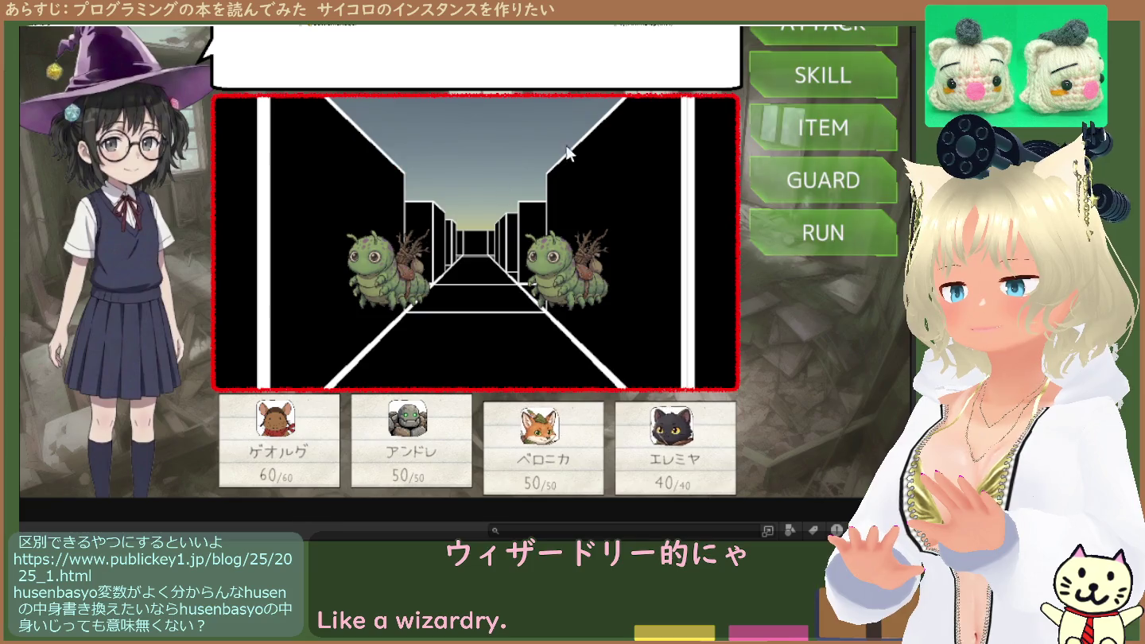
left_click(396, 276)
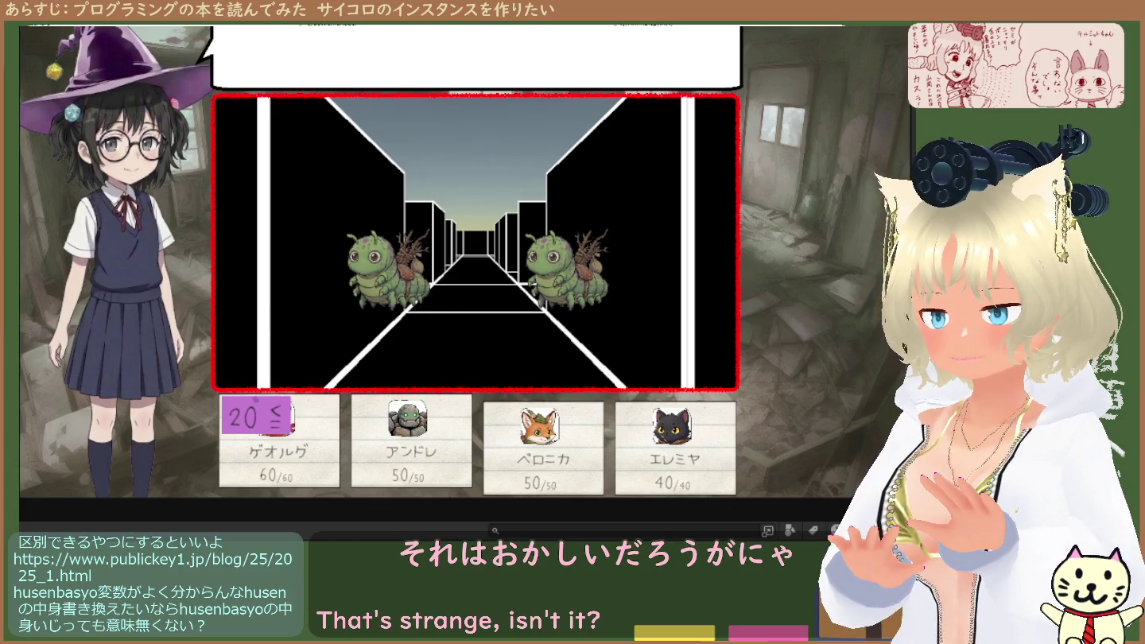
Stop the battle play test and return to the scene
key("ctrl+1")
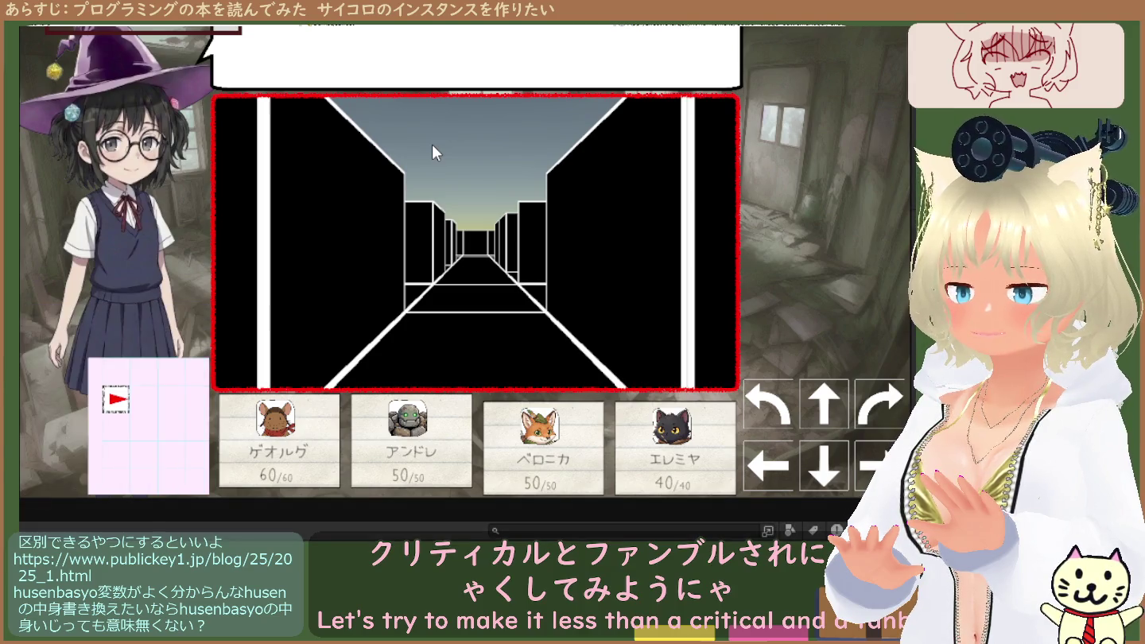
Attack the right caterpillar over two test runs, watching the dice roll, then exit Play mode
left_click(396, 270)
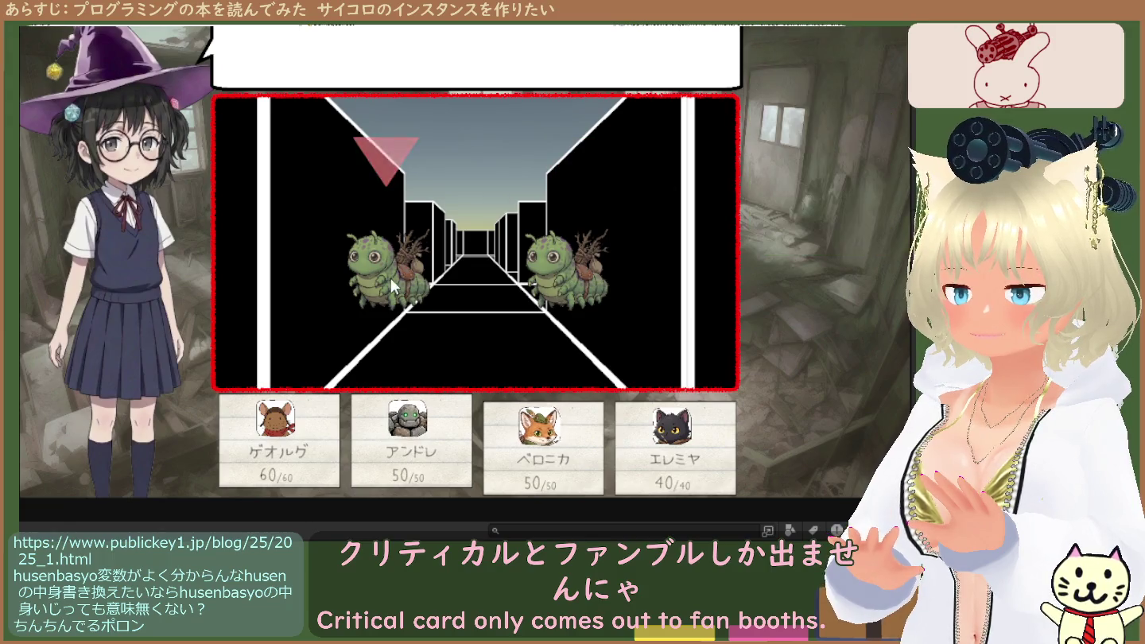
left_click(587, 255)
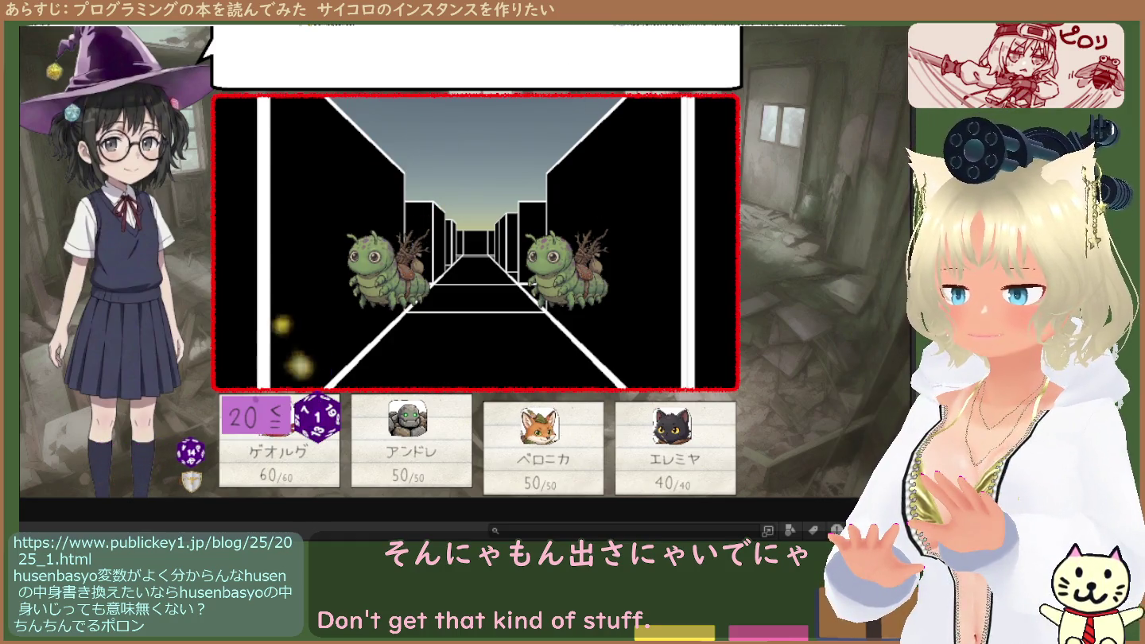
key("ctrl+p")
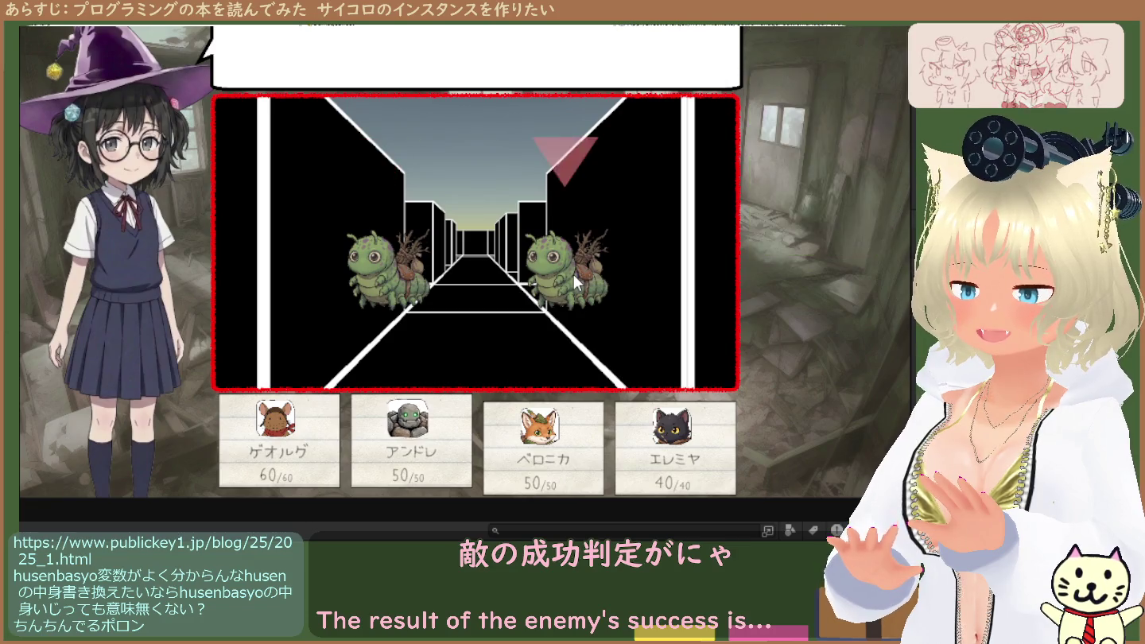
left_click(785, 42)
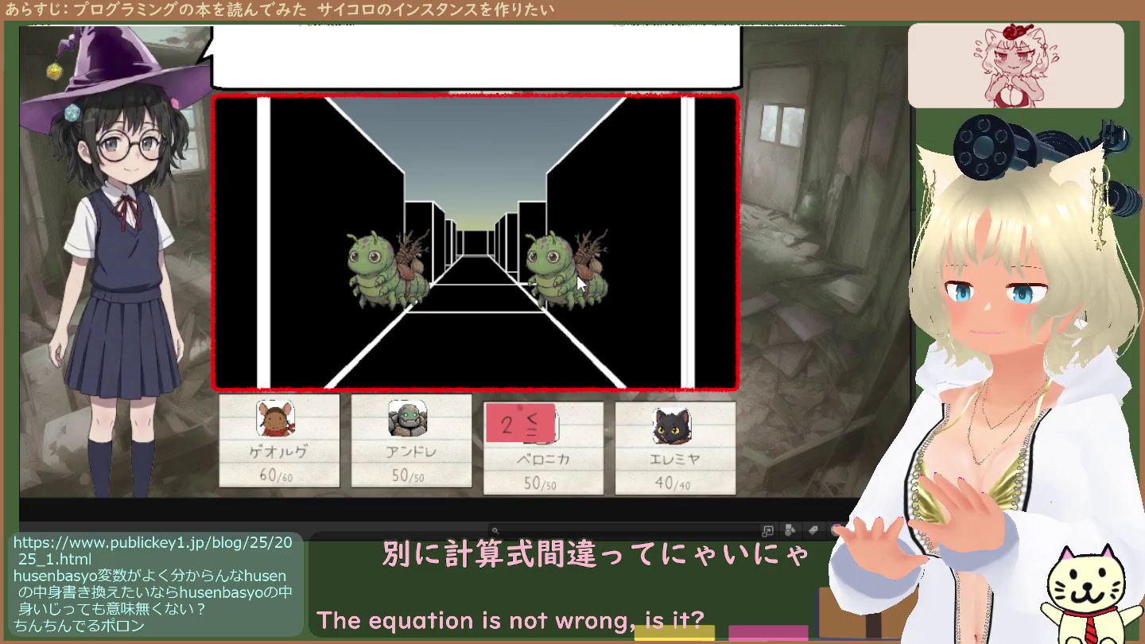
key("ctrl+p")
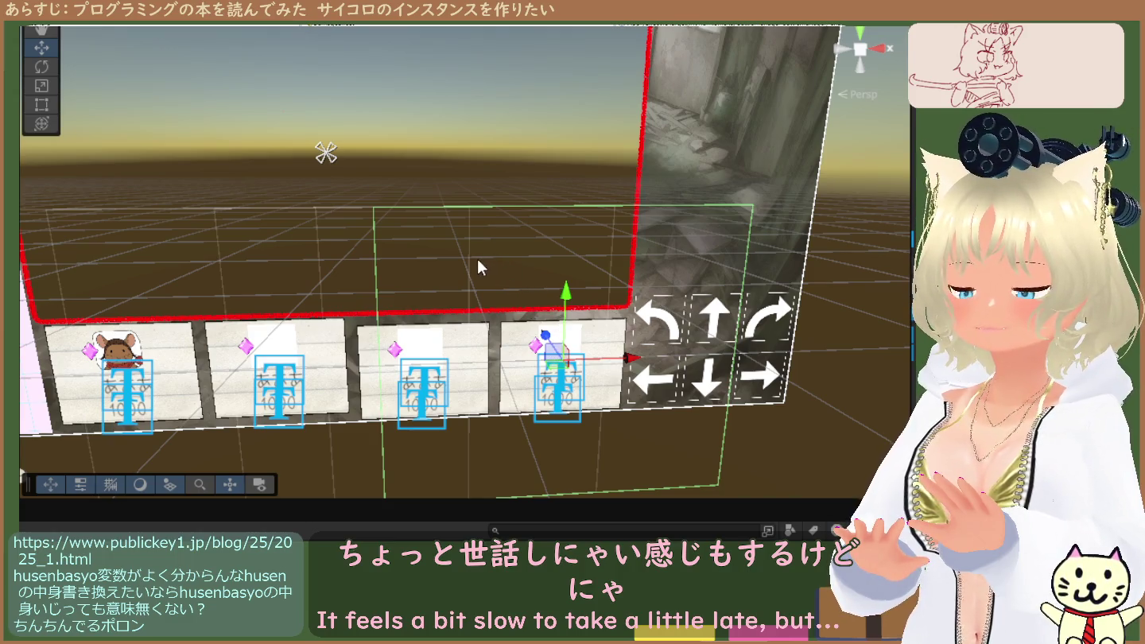
key("ctrl+p")
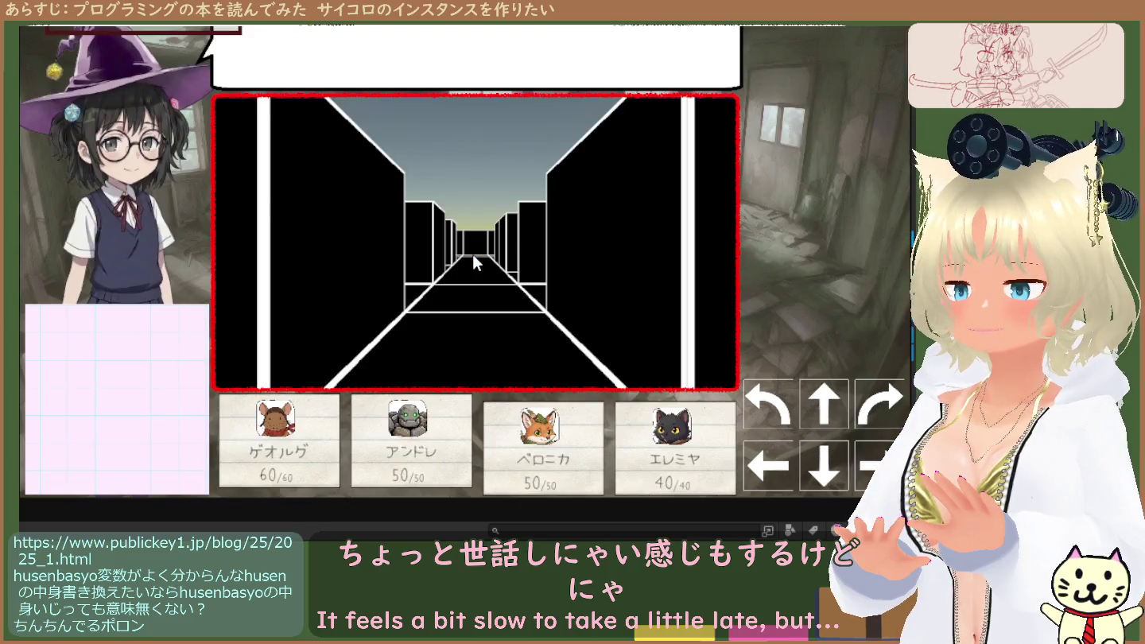
key("Return")
left_click(575, 277)
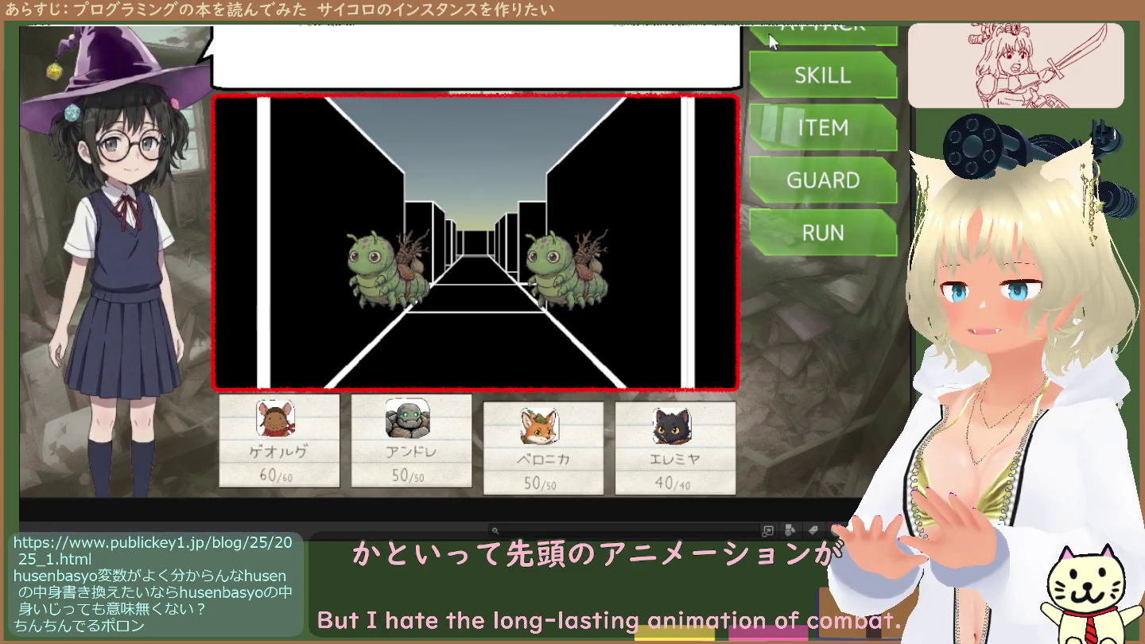
left_click(779, 32)
left_click(778, 33)
left_click(779, 34)
left_click(779, 33)
left_click(779, 33)
left_click(779, 33)
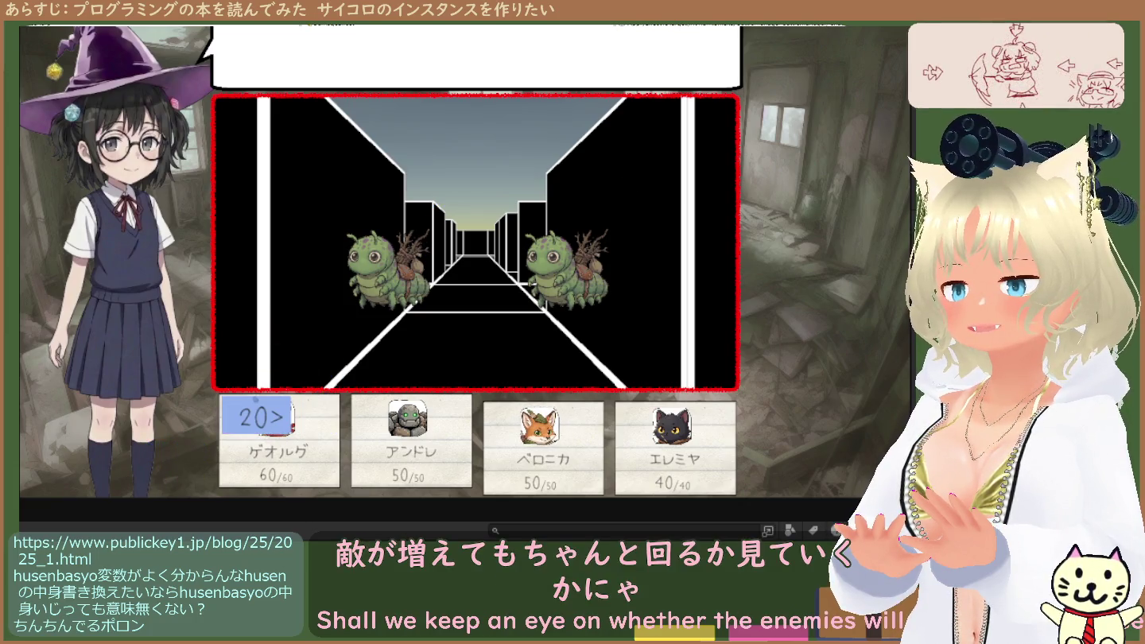
key("ctrl+p")
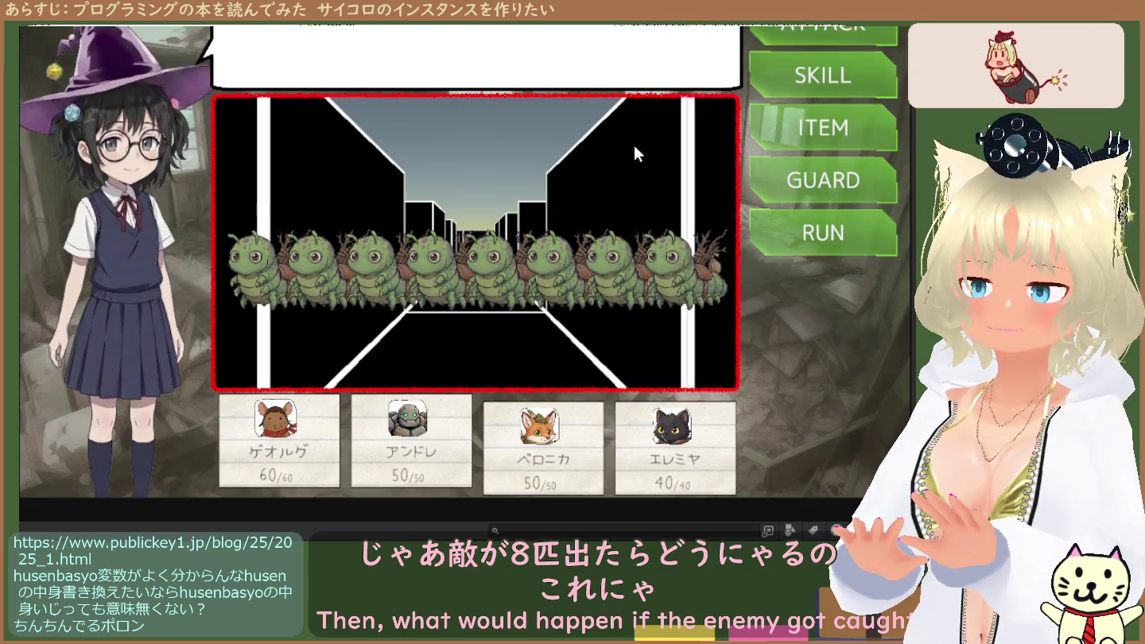
Choose ATTACK and target the first, then the middle caterpillar to trigger a dice roll
left_click(798, 27)
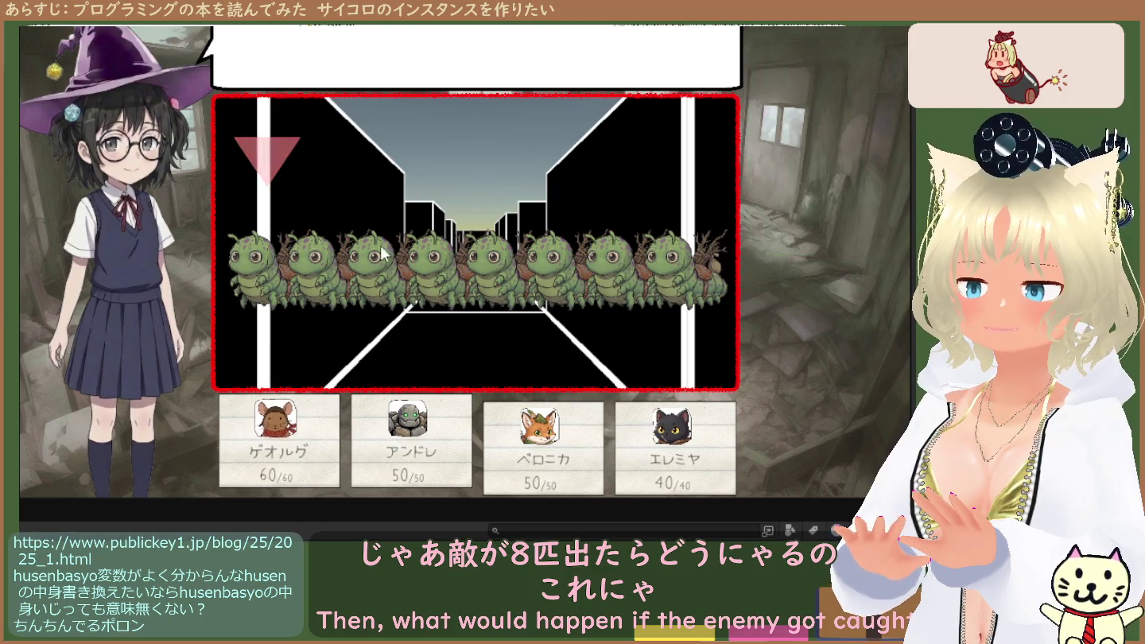
left_click(250, 294)
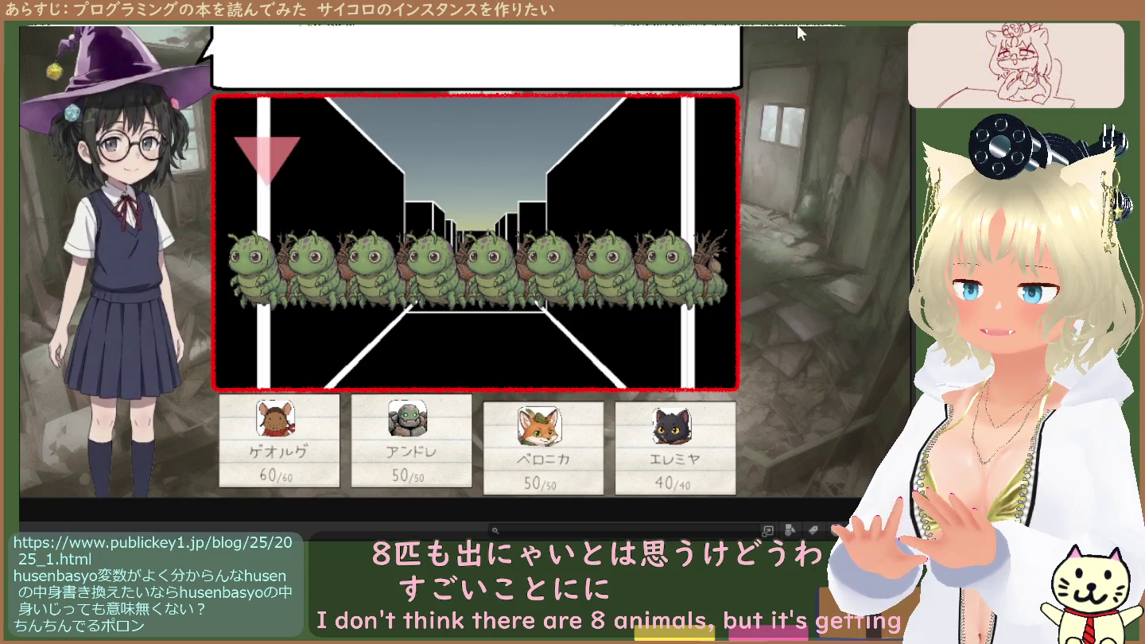
left_click(449, 282)
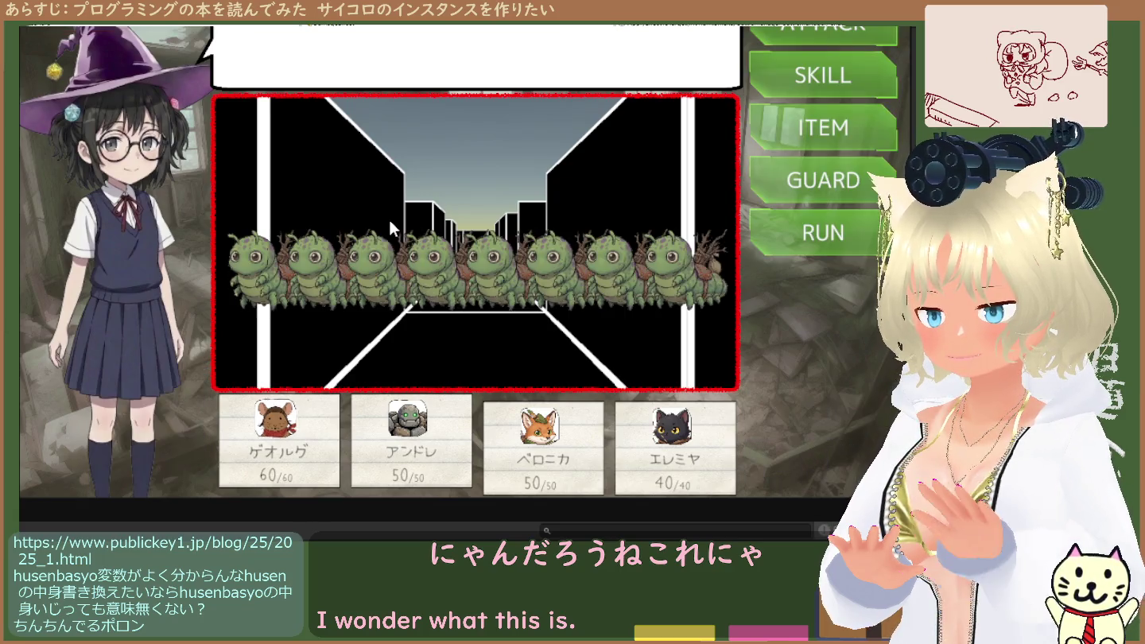
In a fresh battle, give each party member a command with Enter and confirm the target to roll dice
key("Return")
key("Return")
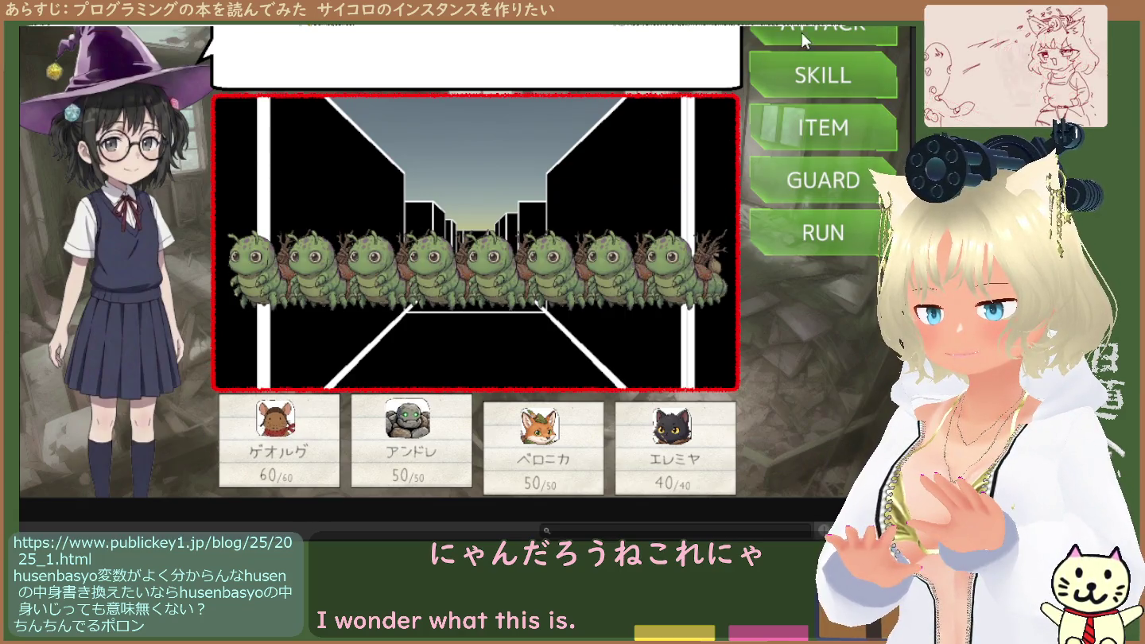
key("Return")
key("Return")
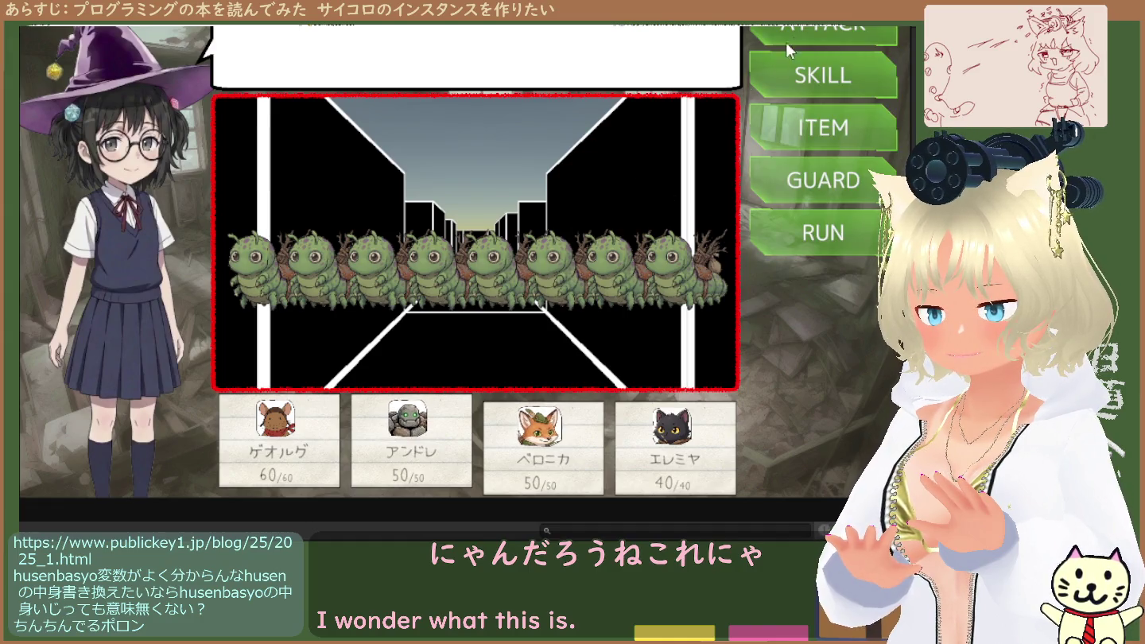
key("Return")
key("Return")
key("Return")
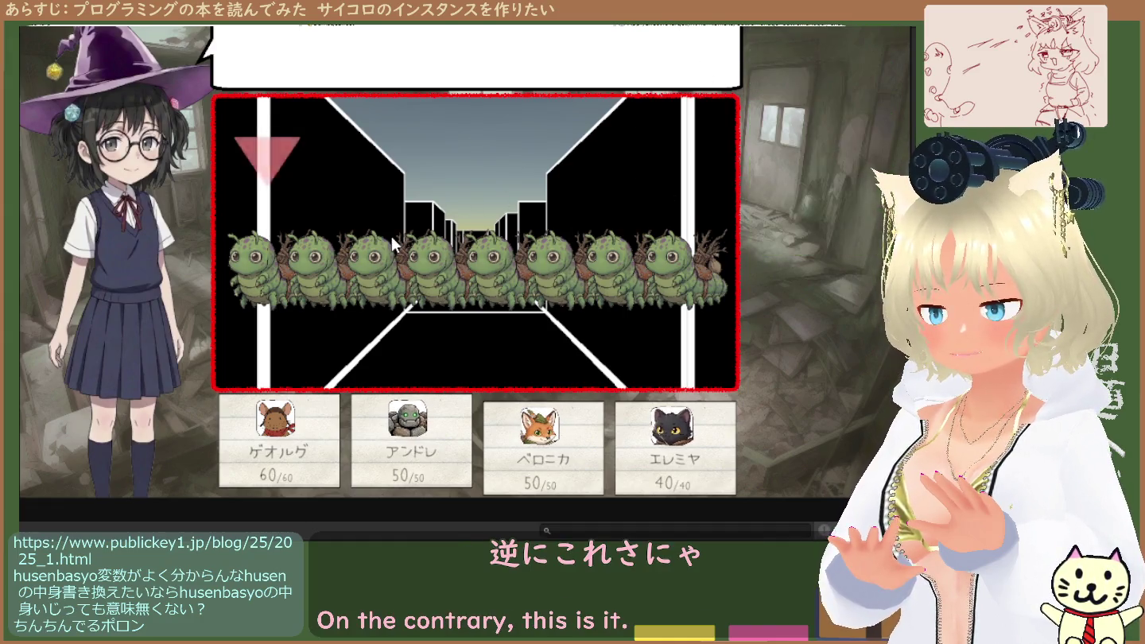
key("Return")
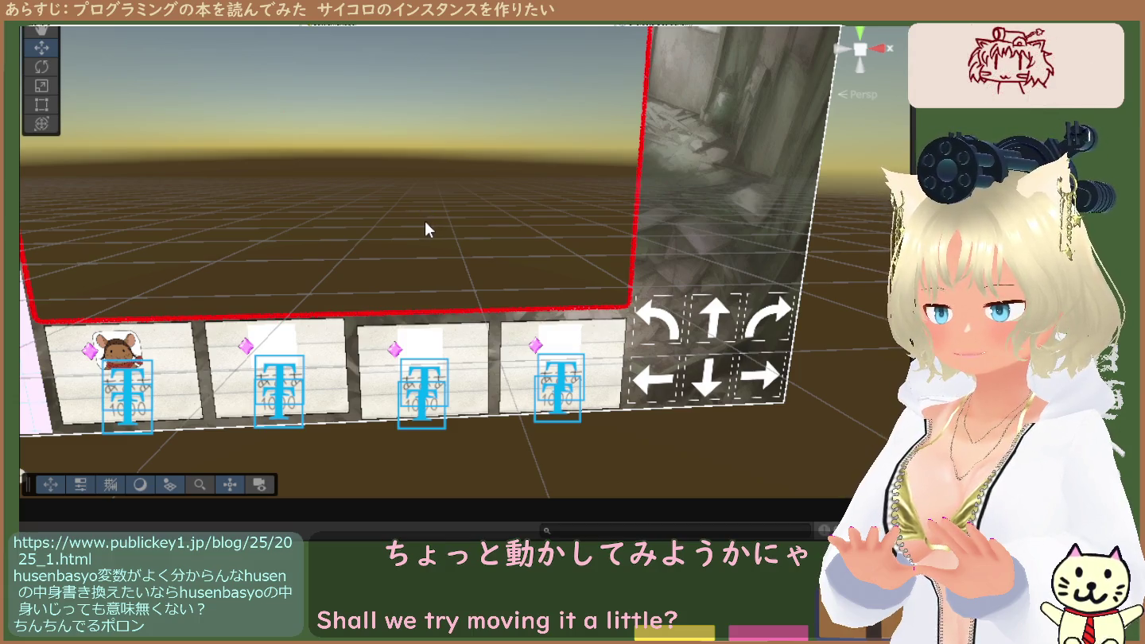
key("ctrl+p")
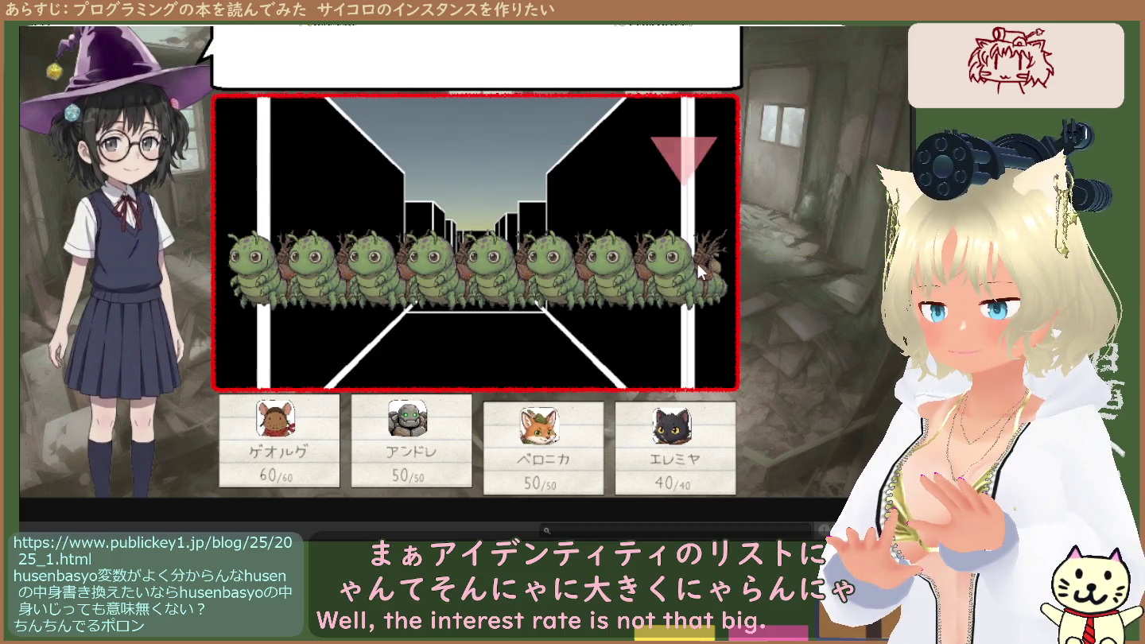
left_click(848, 44)
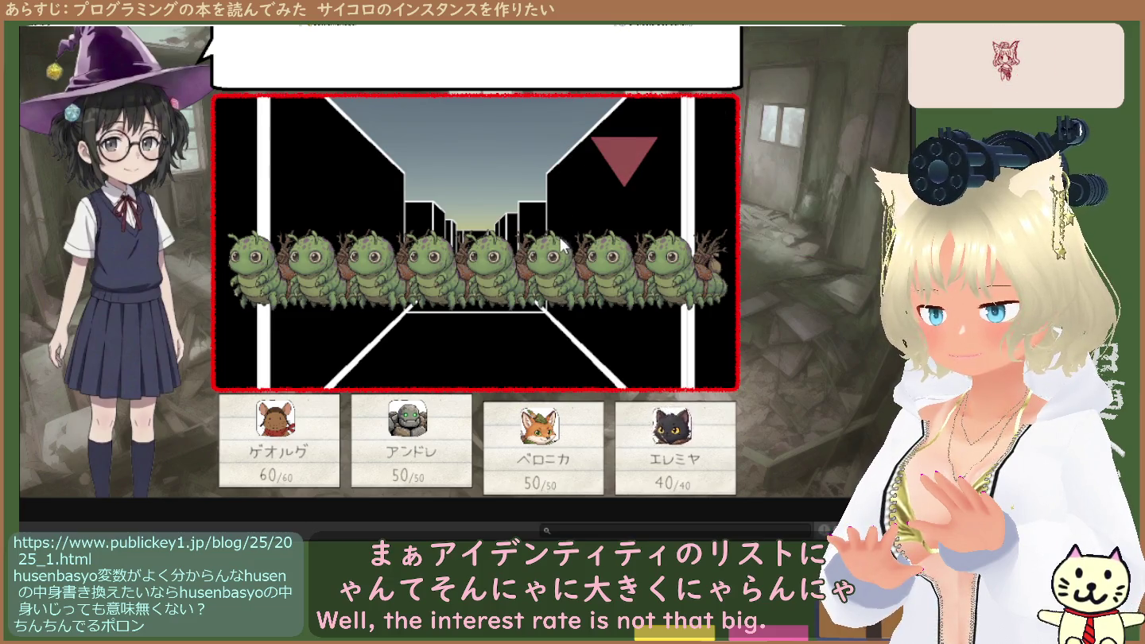
left_click(566, 286)
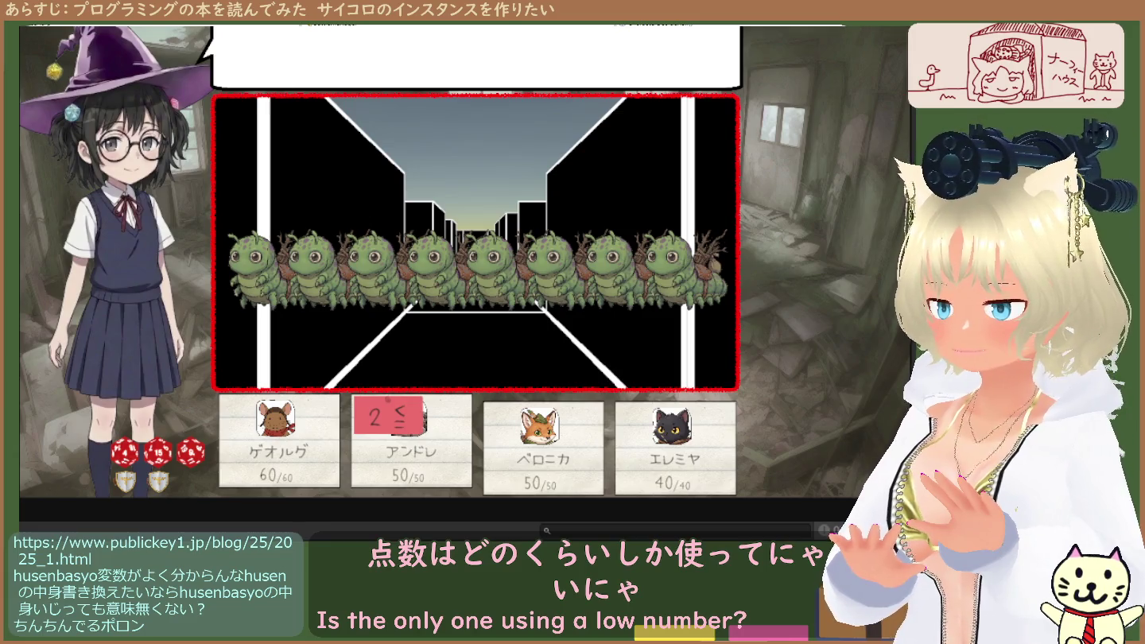
key("ctrl+p")
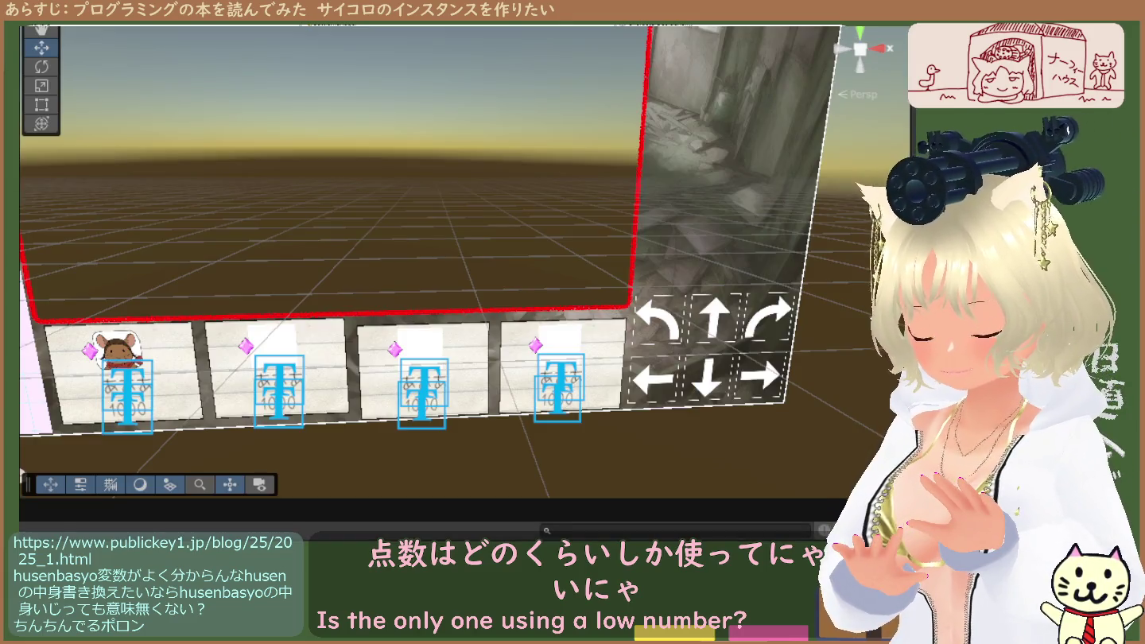
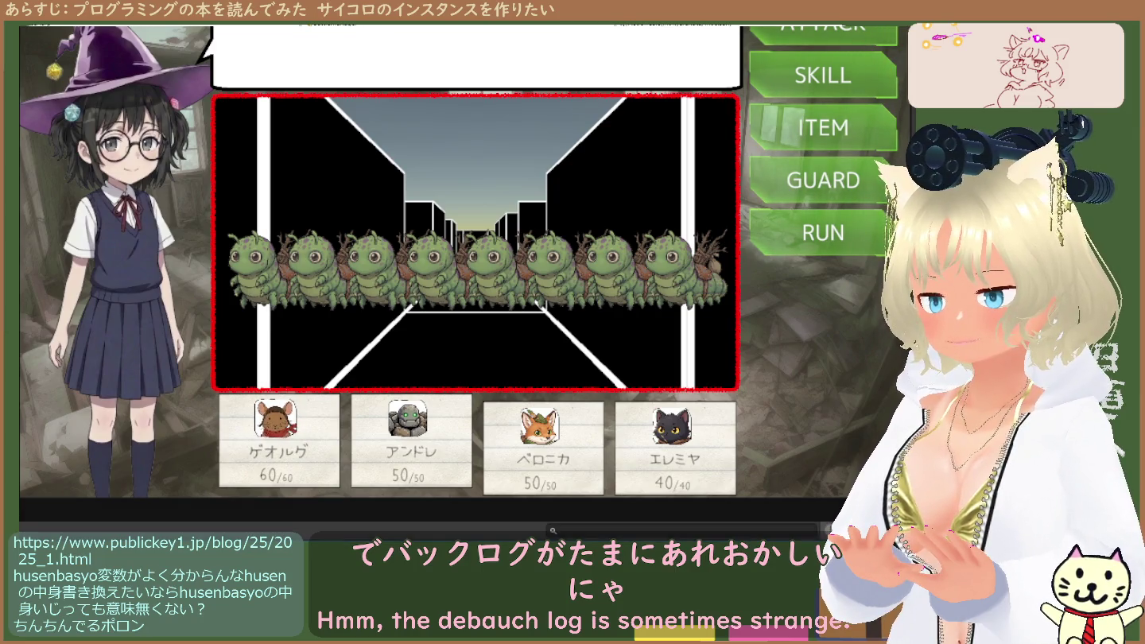
Stop the running caterpillar battle with Ctrl+P to return to editing
key("ctrl+p")
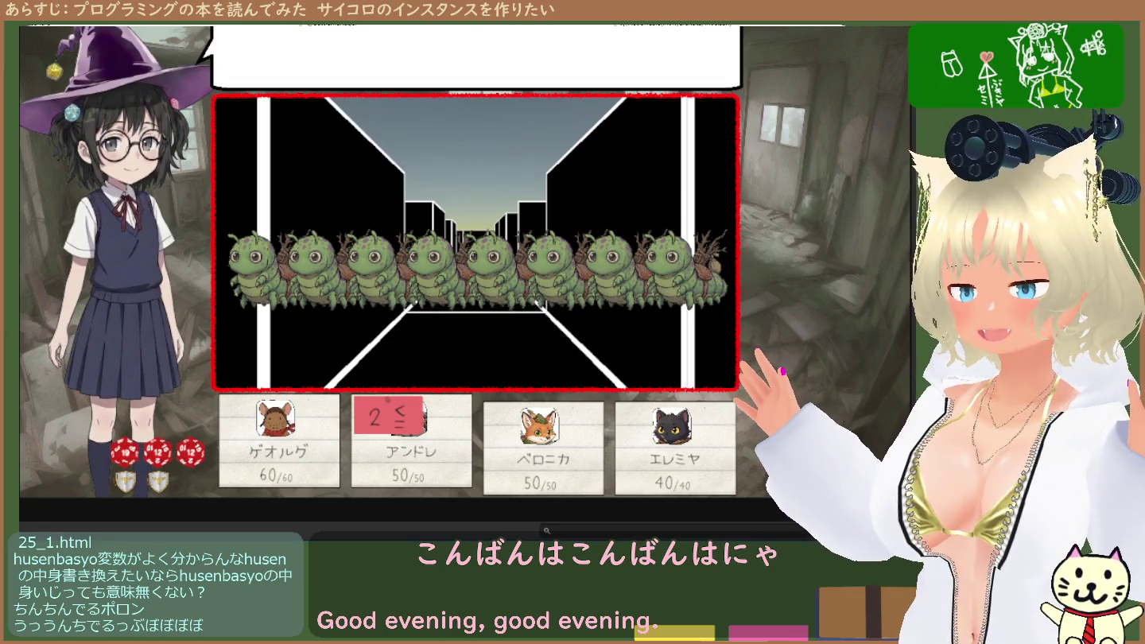
Toggle play mode with Ctrl+P, ending back in scene editing of the battle layout
key("ctrl+p")
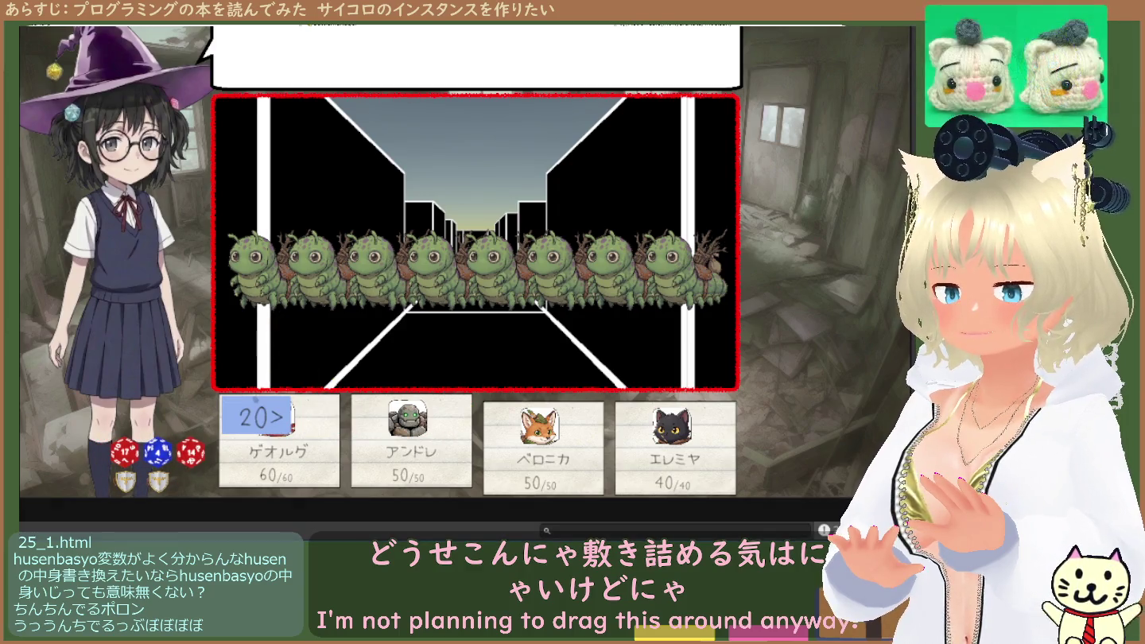
key("ctrl+p")
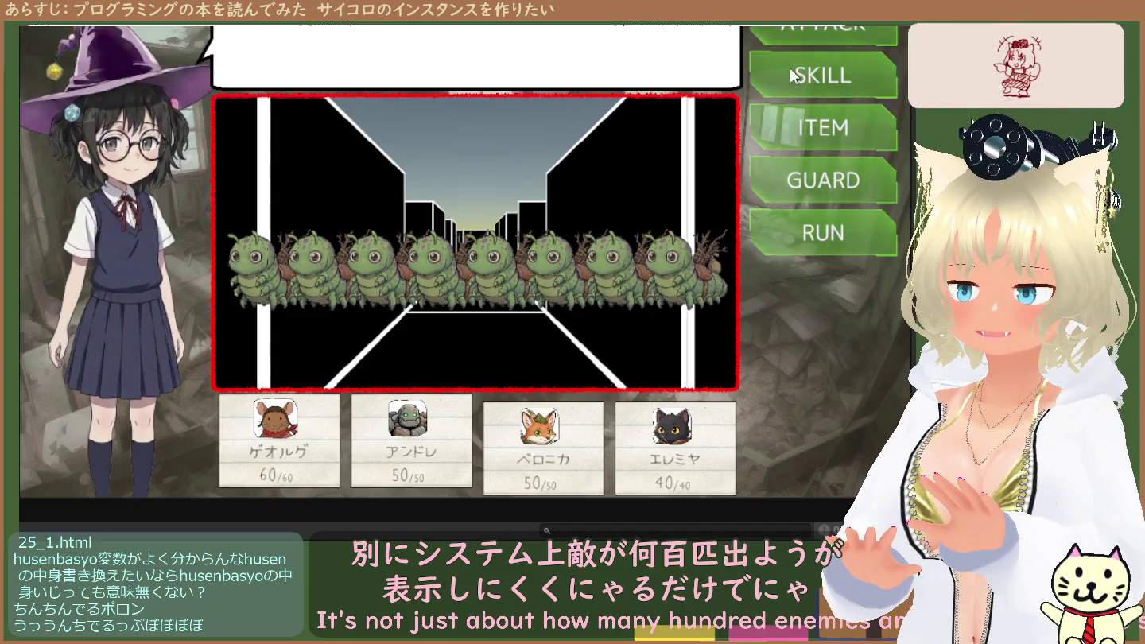
Give party members skill and attack targets on caterpillars so the dice roll
left_click(791, 74)
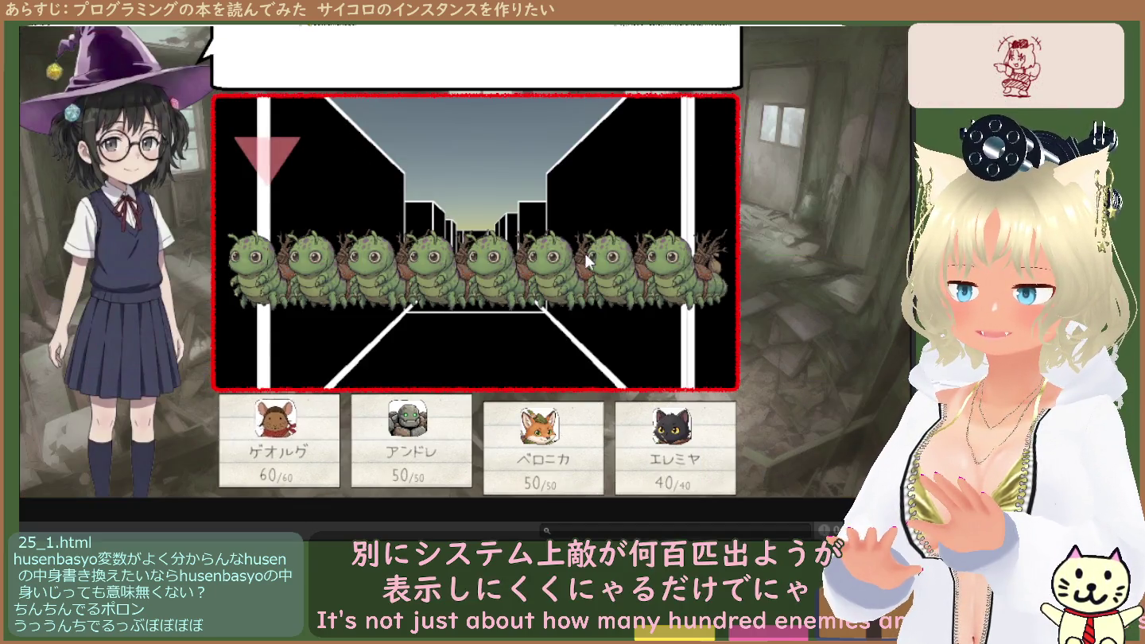
left_click(468, 283)
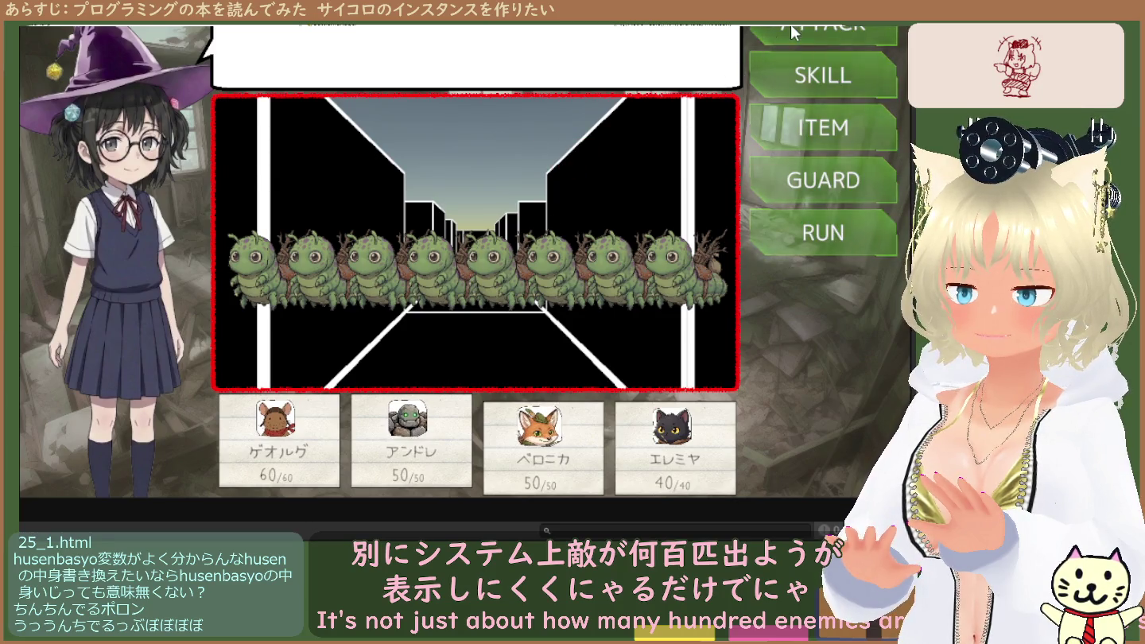
left_click(791, 31)
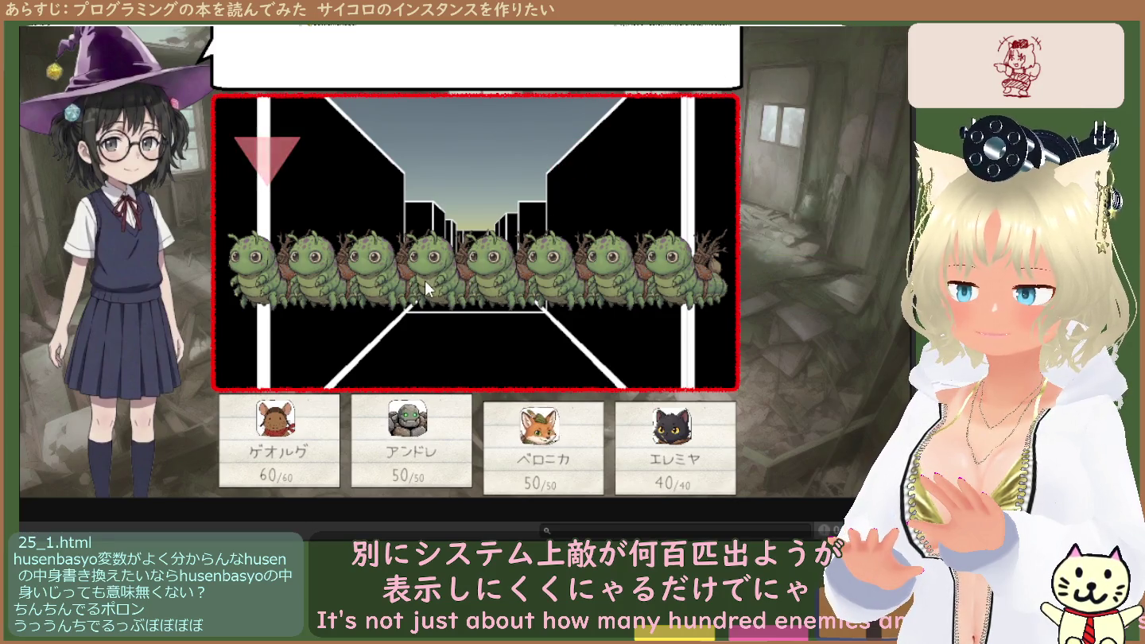
left_click(378, 256)
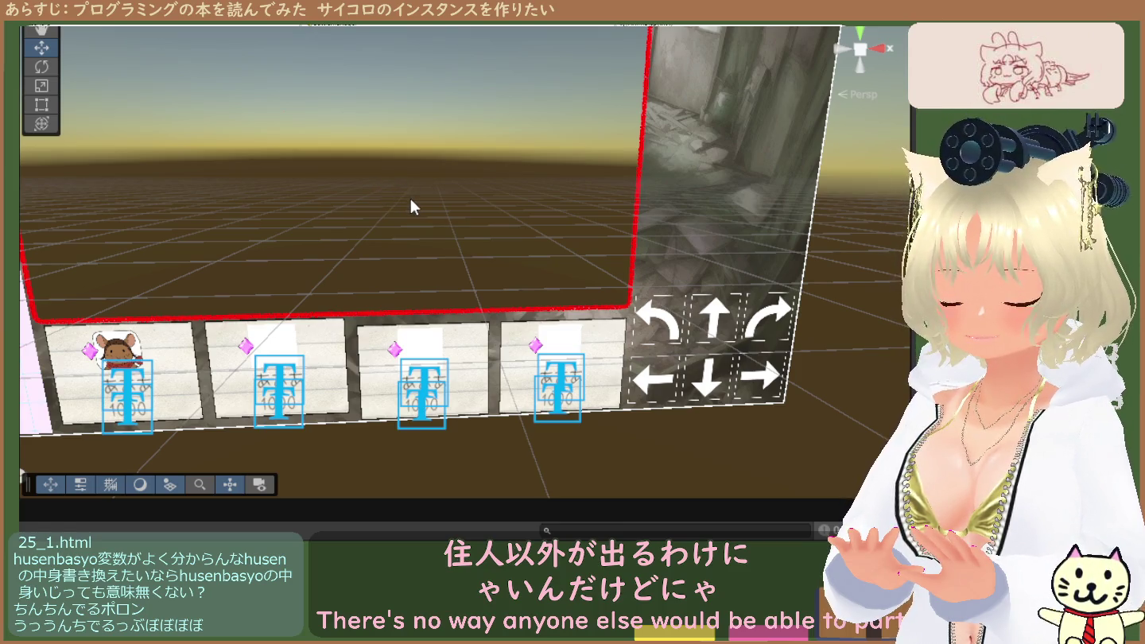
key("ctrl+2")
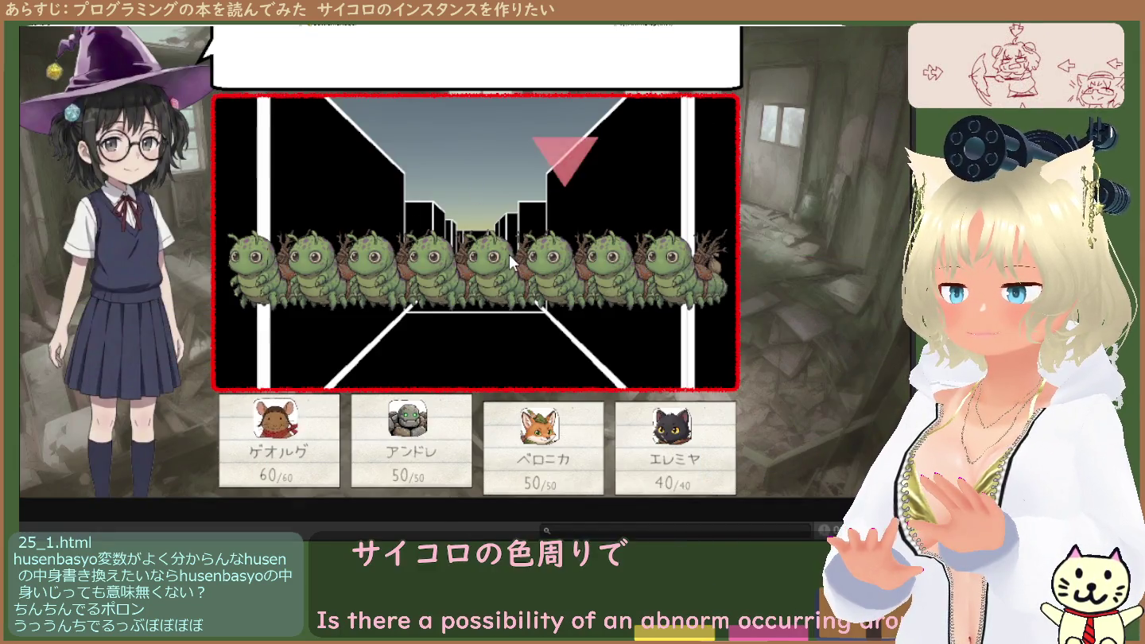
Attack a confirmed caterpillar target to roll dice, then exit Play mode
left_click(805, 29)
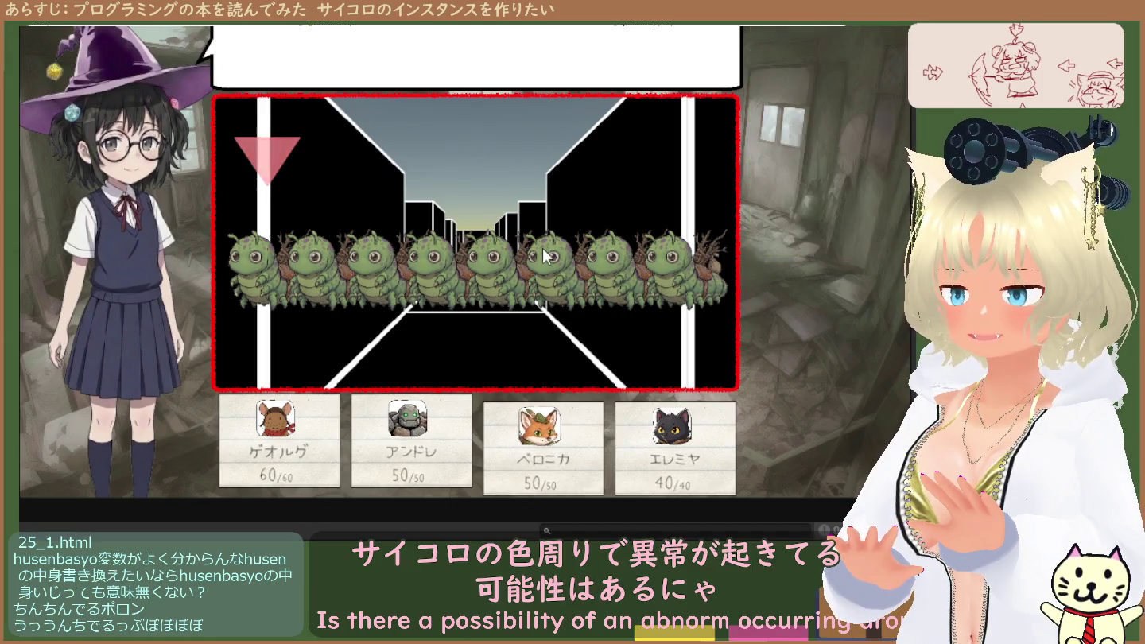
left_click(790, 85)
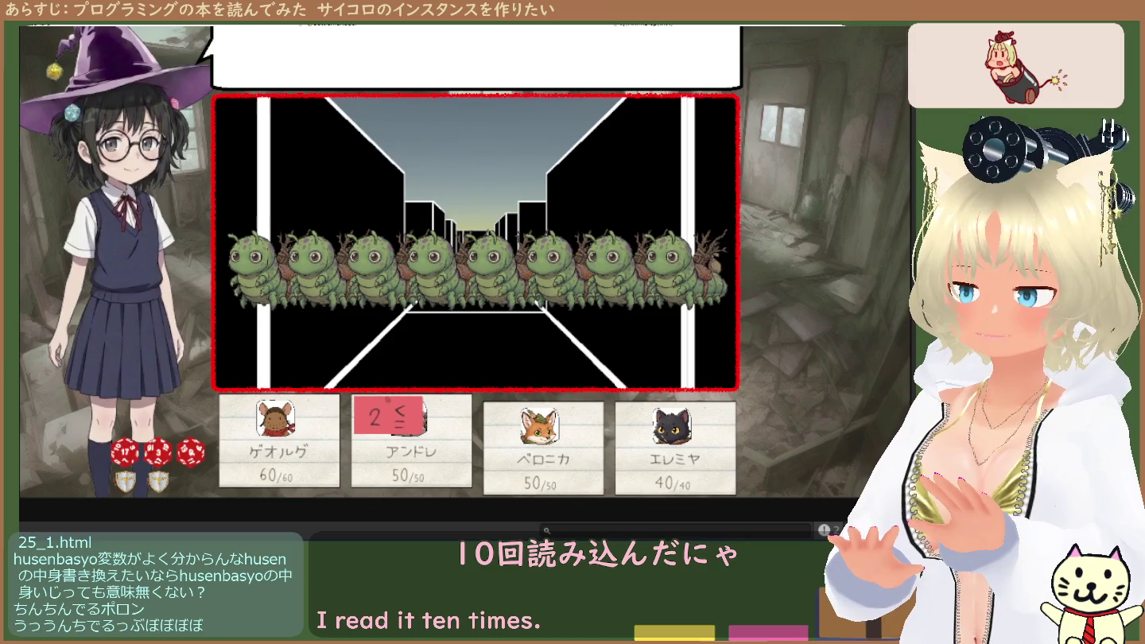
key("ctrl+p")
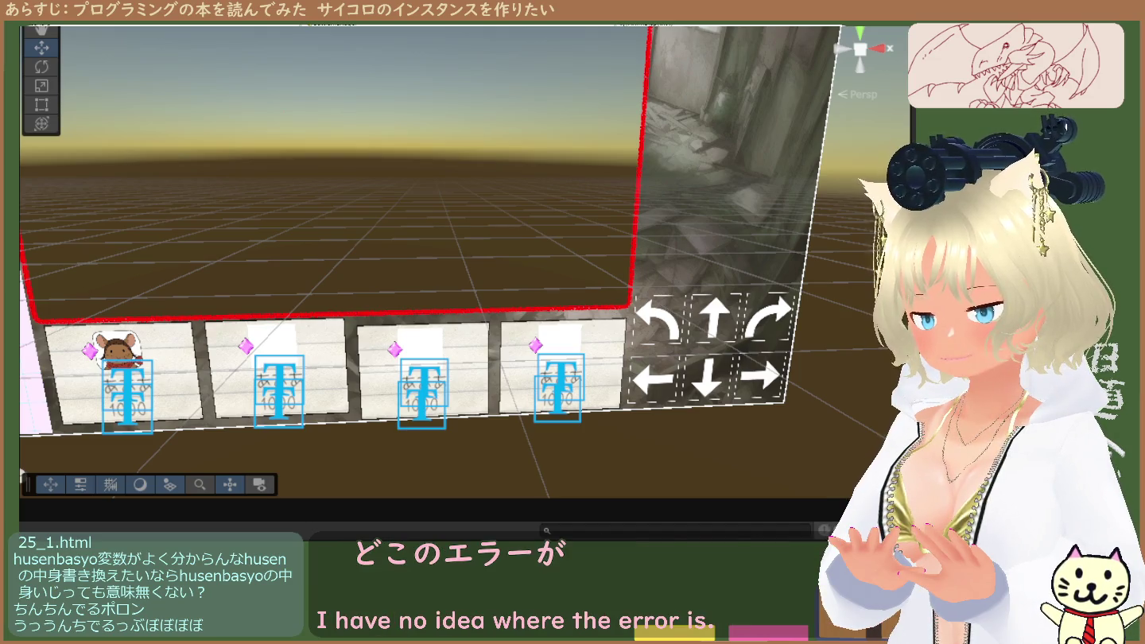
key("ctrl+p")
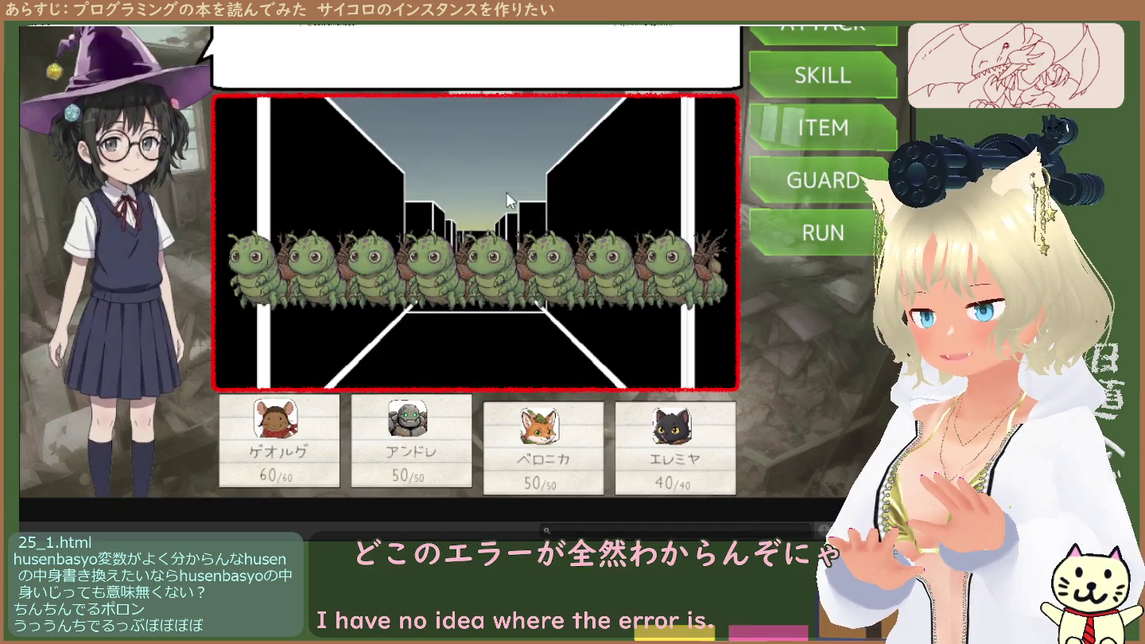
Have the first member ATTACK a caterpillar, rolling dice that show 20> on its card
left_click(805, 33)
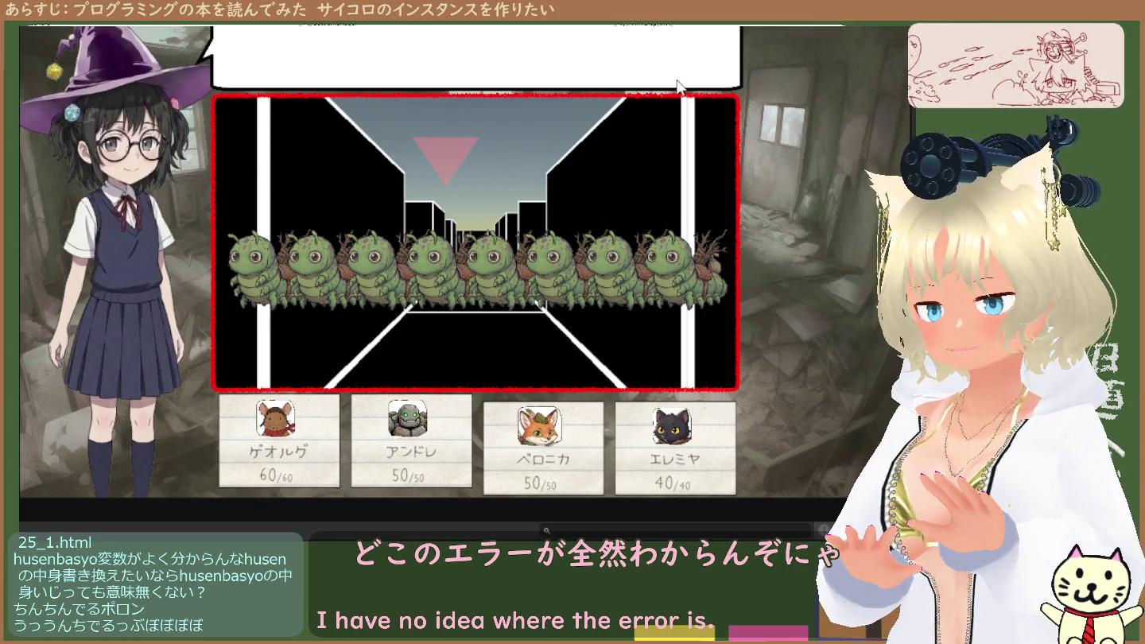
left_click(585, 280)
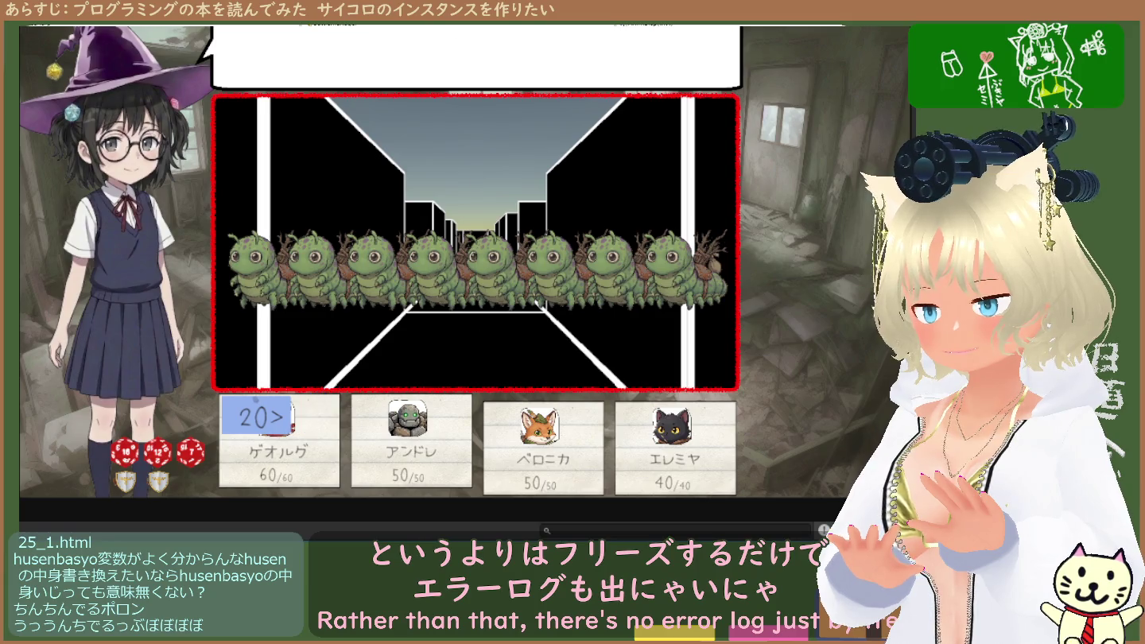
Return to the Scene view showing the ruined-room backdrop behind the party slots
key("ctrl+1")
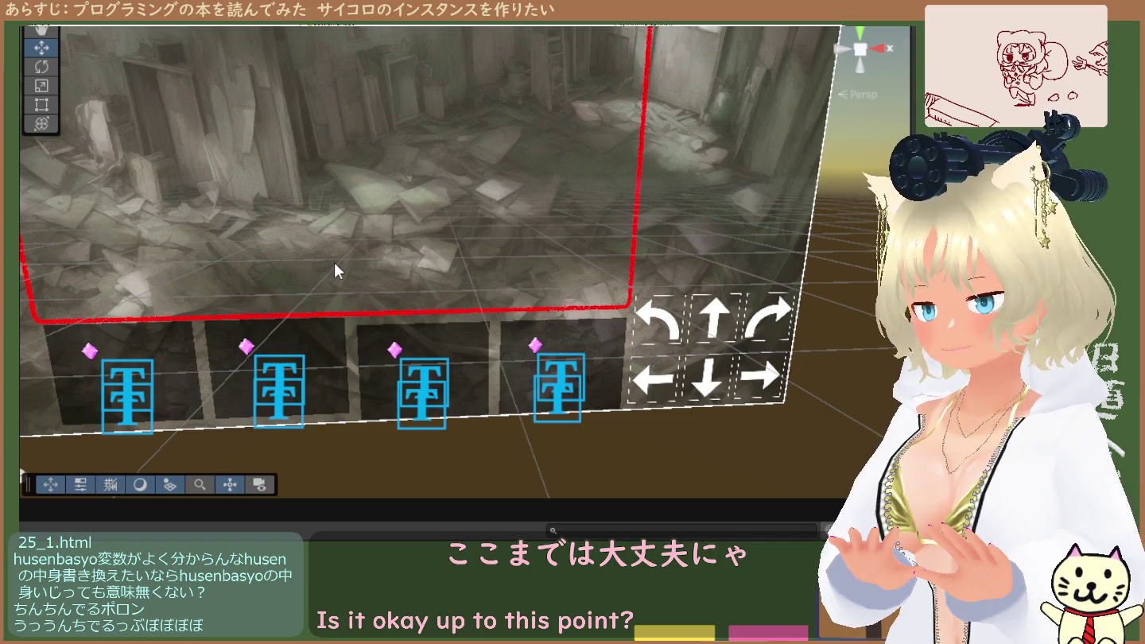
Restart the battle in Play mode and pick a command against the caterpillars
key("ctrl+p")
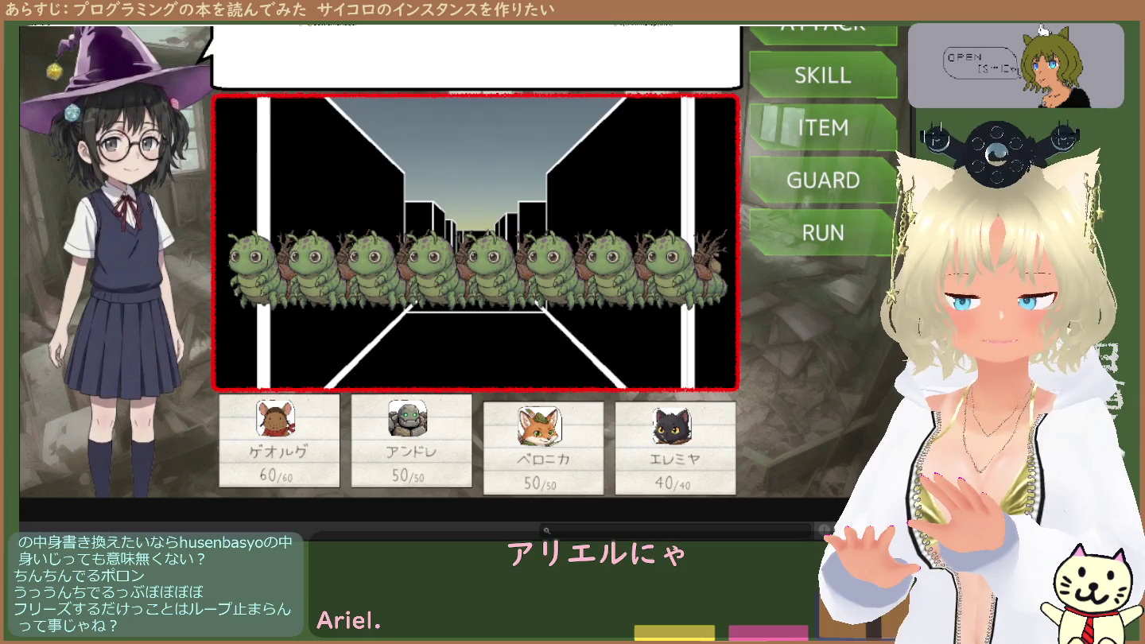
left_click(748, 61)
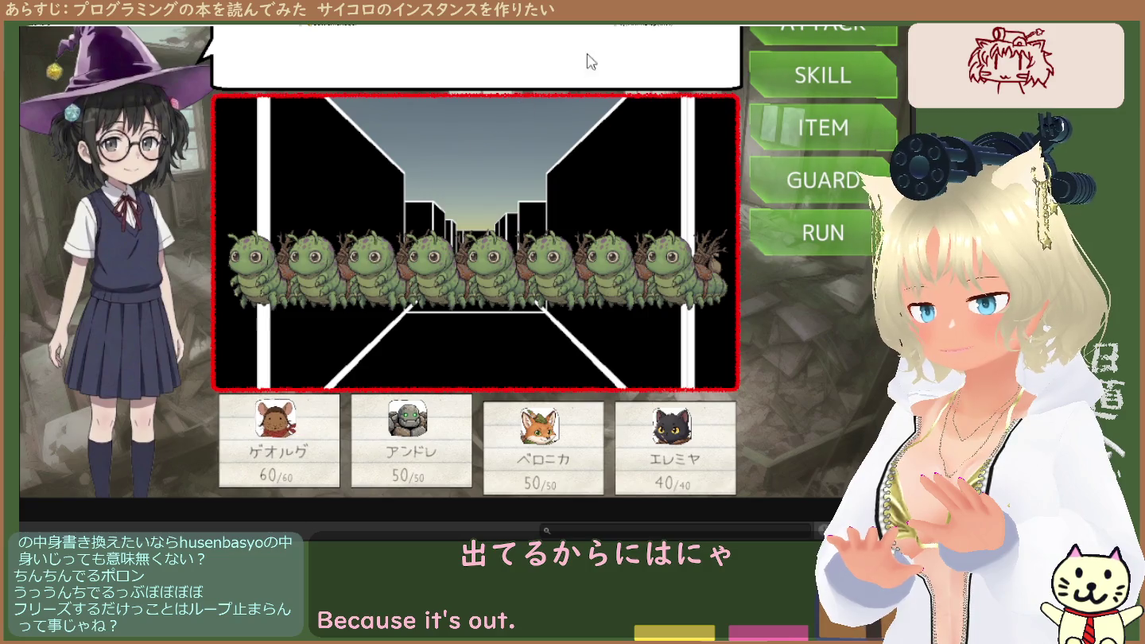
Choose ATTACK so a target marker appears over the caterpillars
left_click(788, 26)
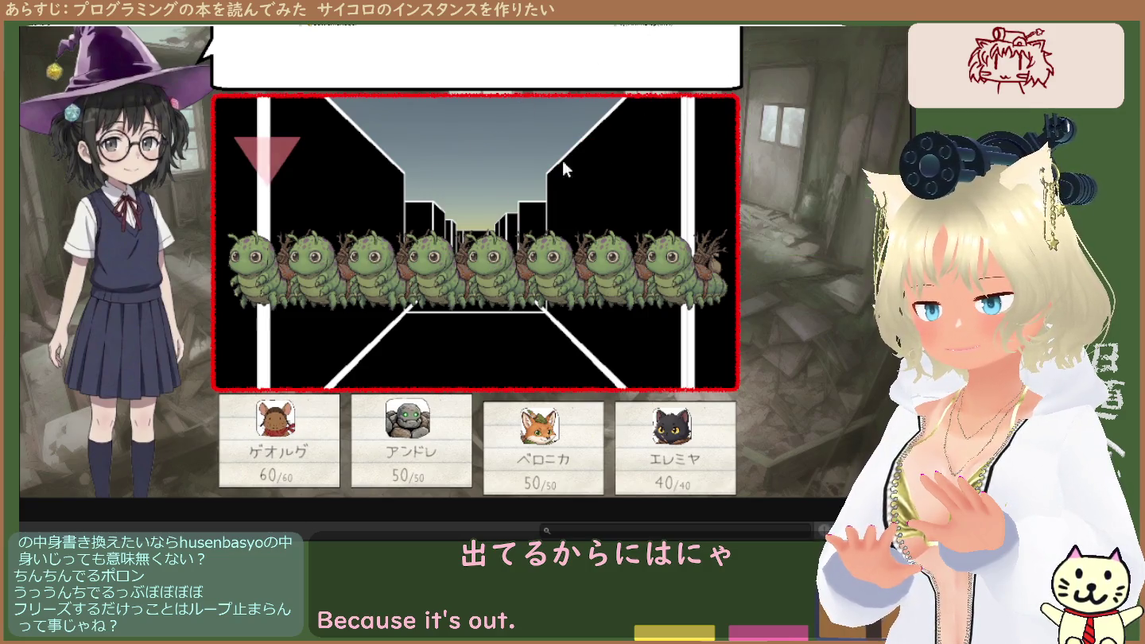
Assign caterpillar attack targets for each party member so three dice roll, showing 2≦
left_click(445, 182)
left_click(789, 33)
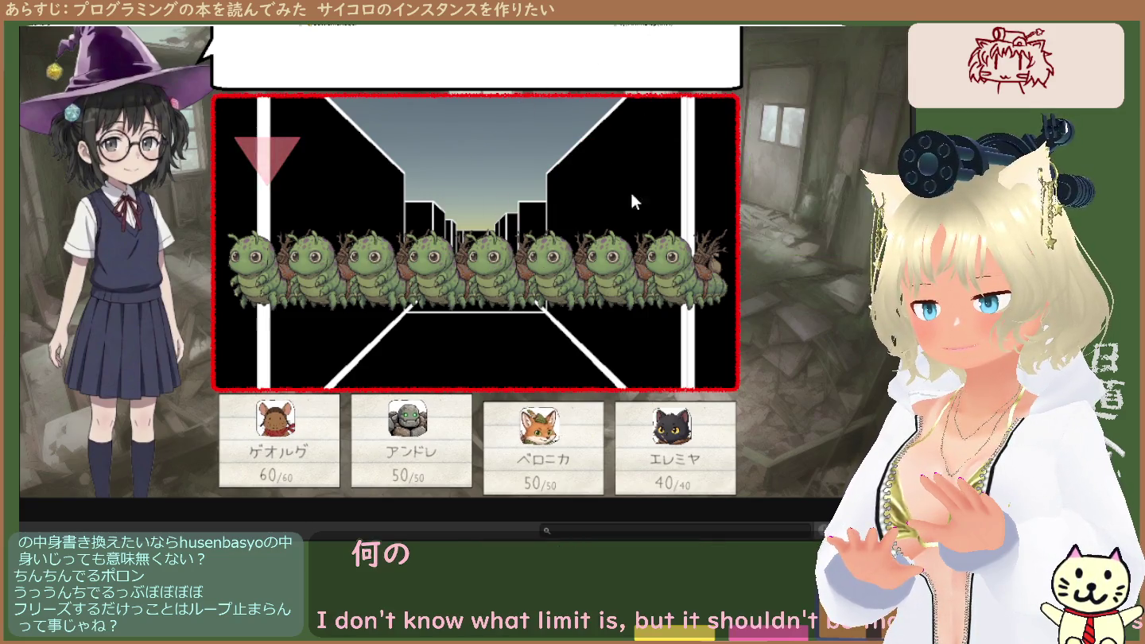
left_click(555, 269)
left_click(789, 33)
left_click(613, 269)
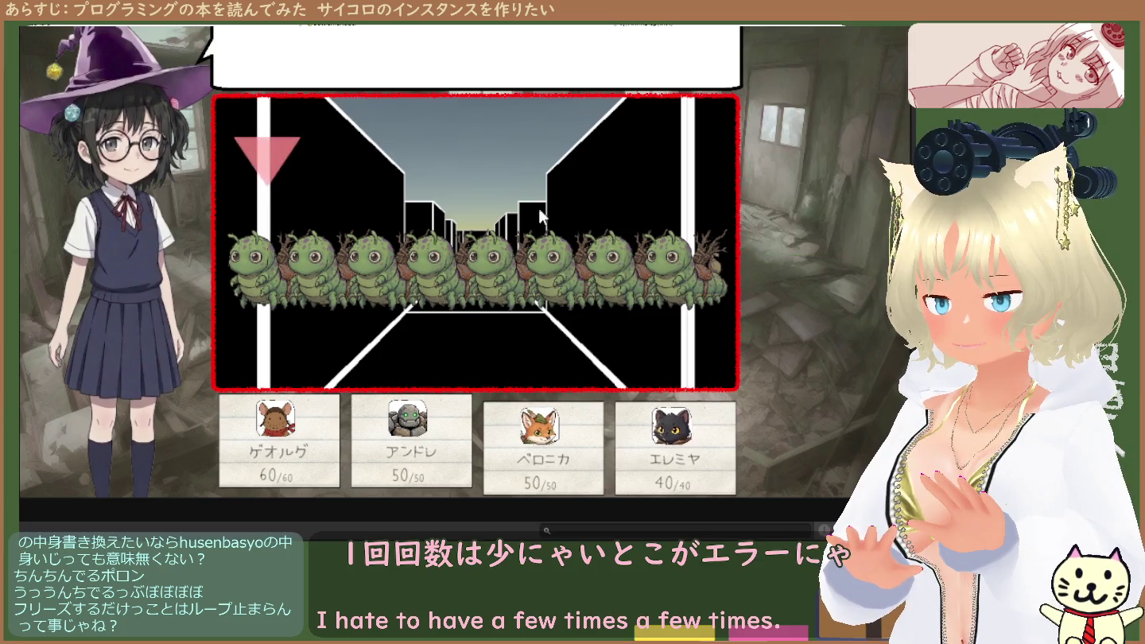
left_click(367, 269)
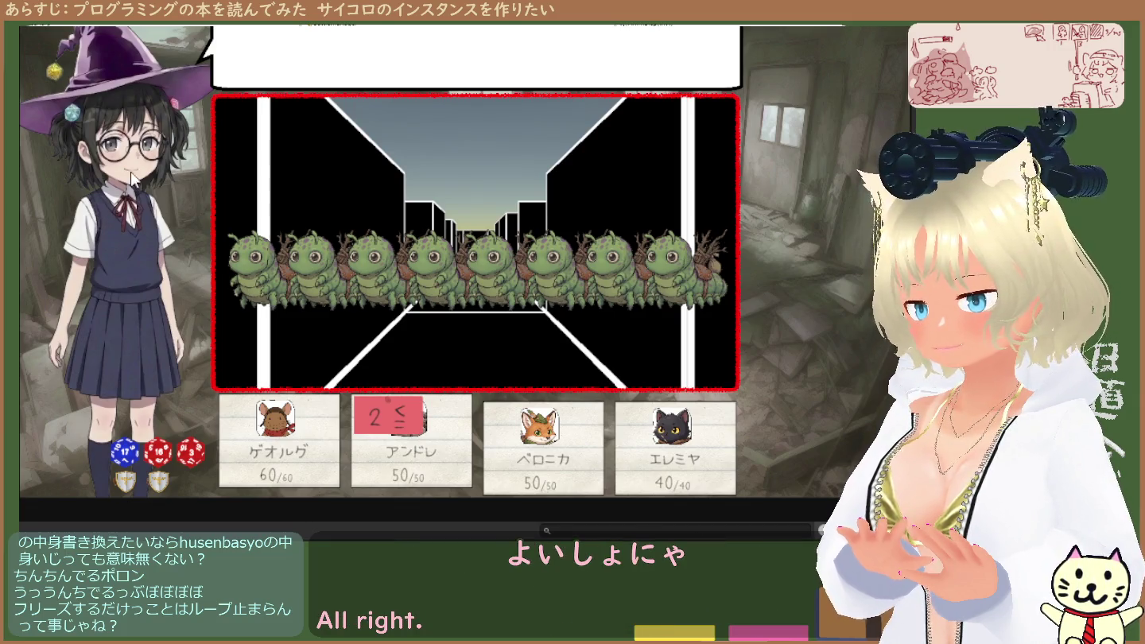
key("ctrl+1")
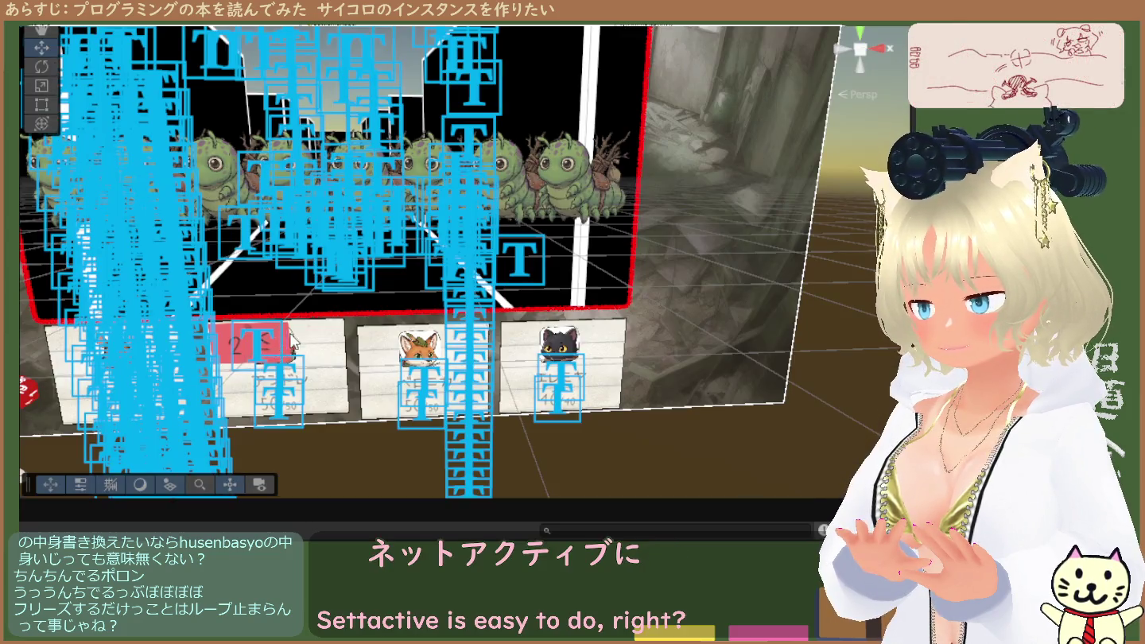
Zoom the Scene view onto the dice (17, 16, 3) and shields, and pick the Move tool
scroll(226, 374, "up", 3)
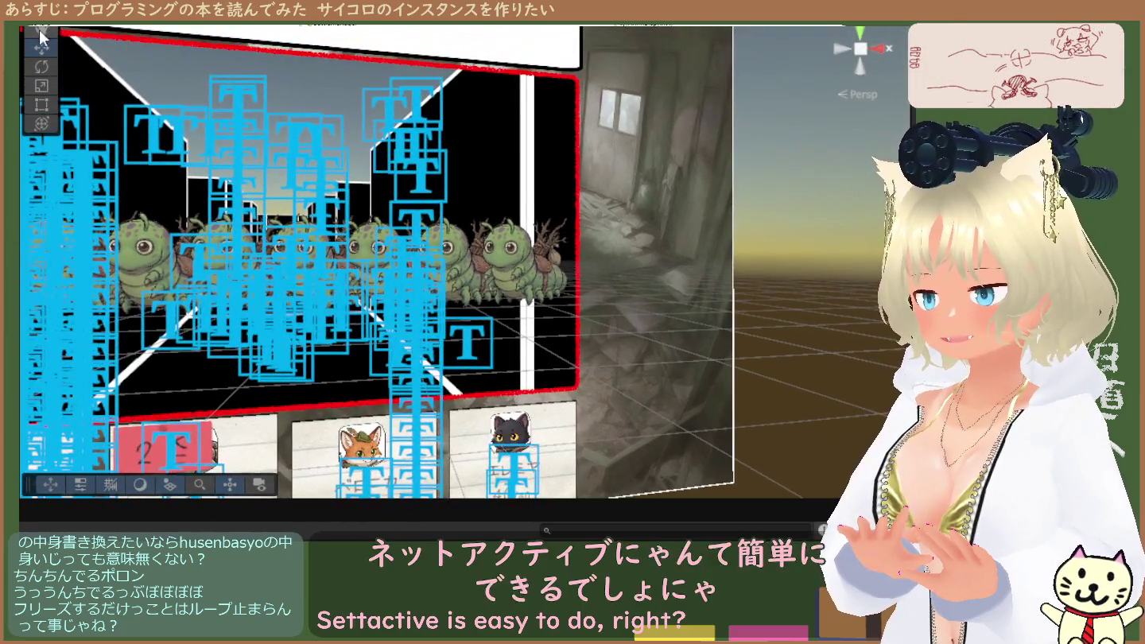
scroll(333, 296, "up", 5)
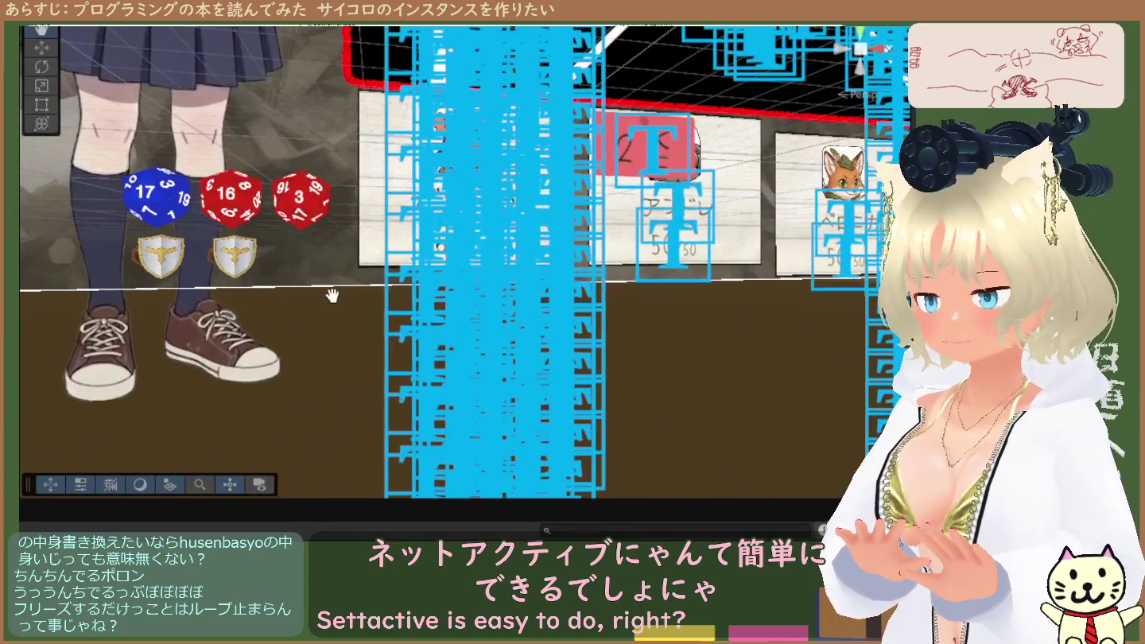
scroll(333, 296, "up", 3)
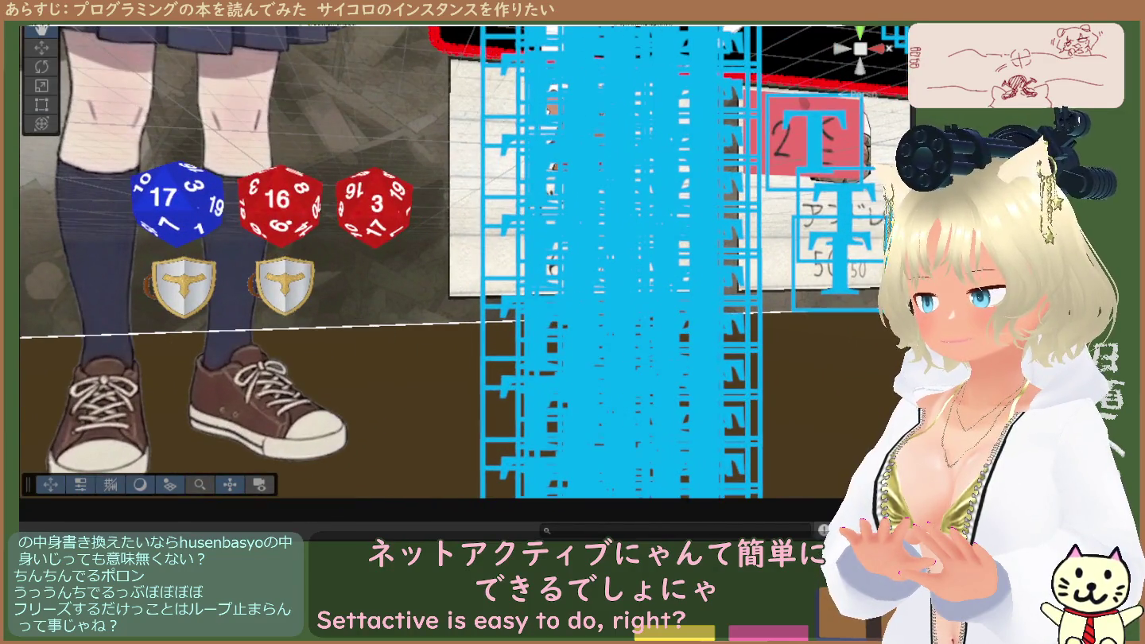
key("w")
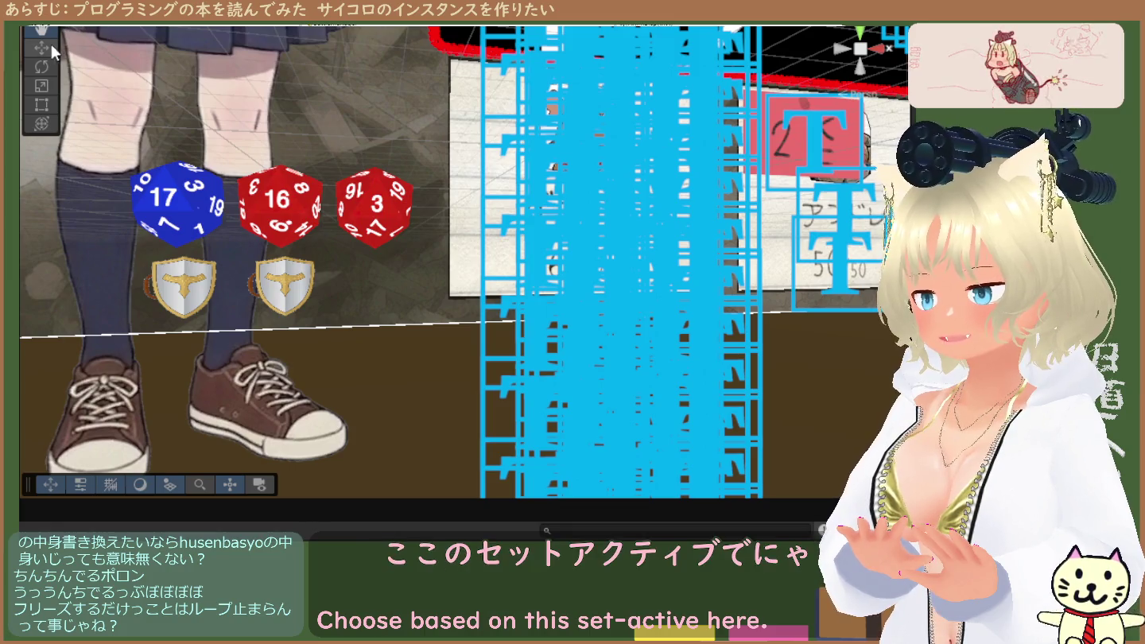
Select the shield objects, the red 16 and 3 dice, and the object beside the party card, ending on the red die
left_click(288, 290)
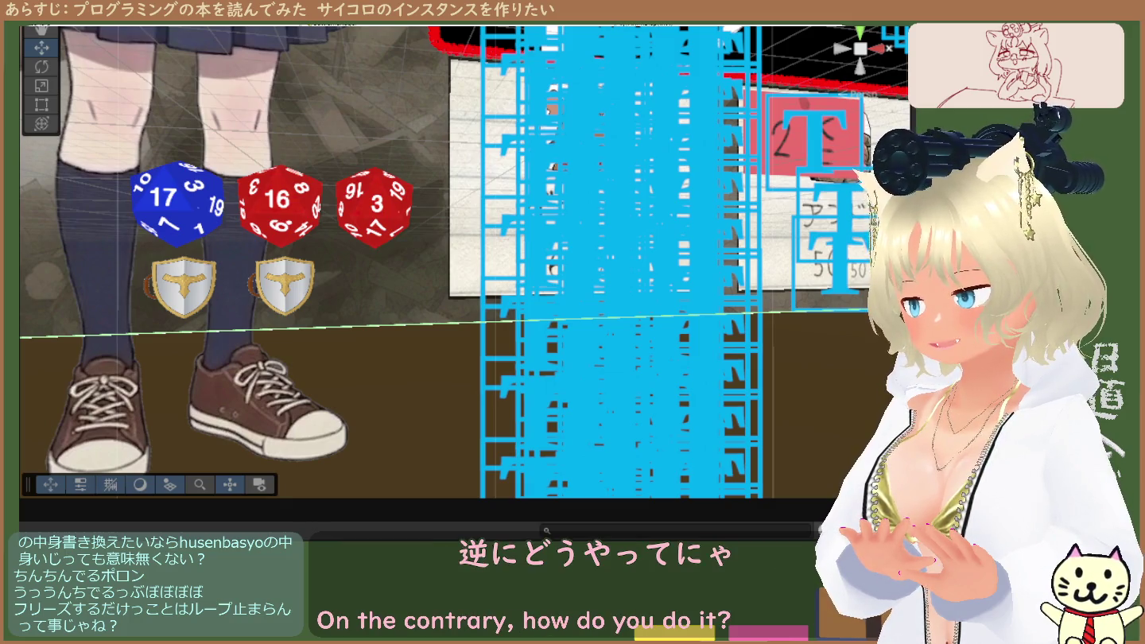
left_click(182, 287)
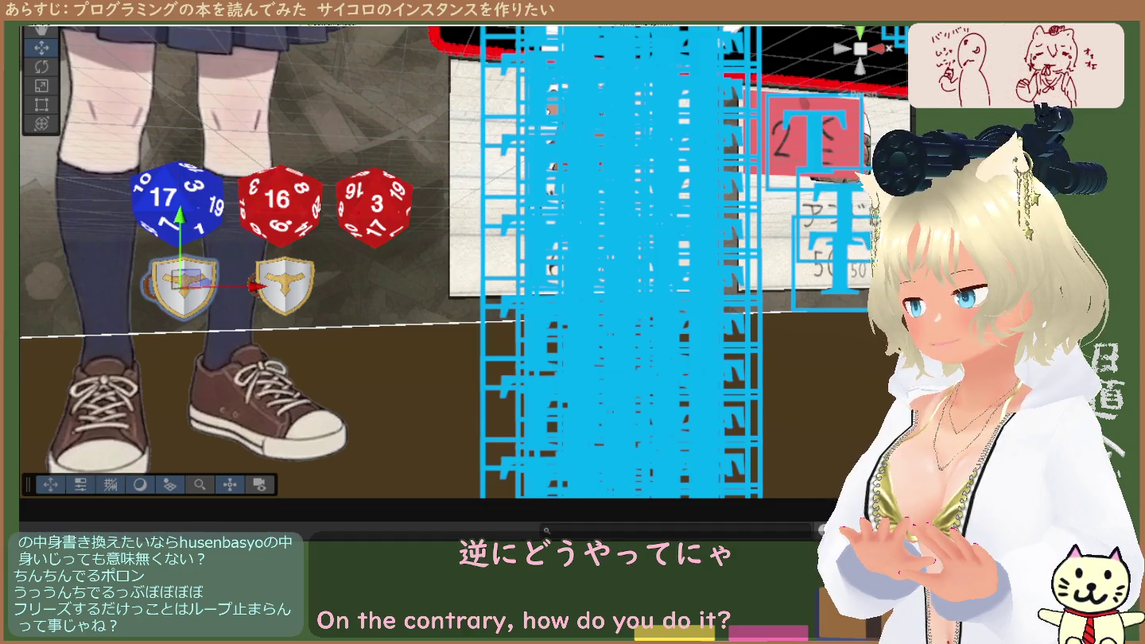
left_click(280, 205)
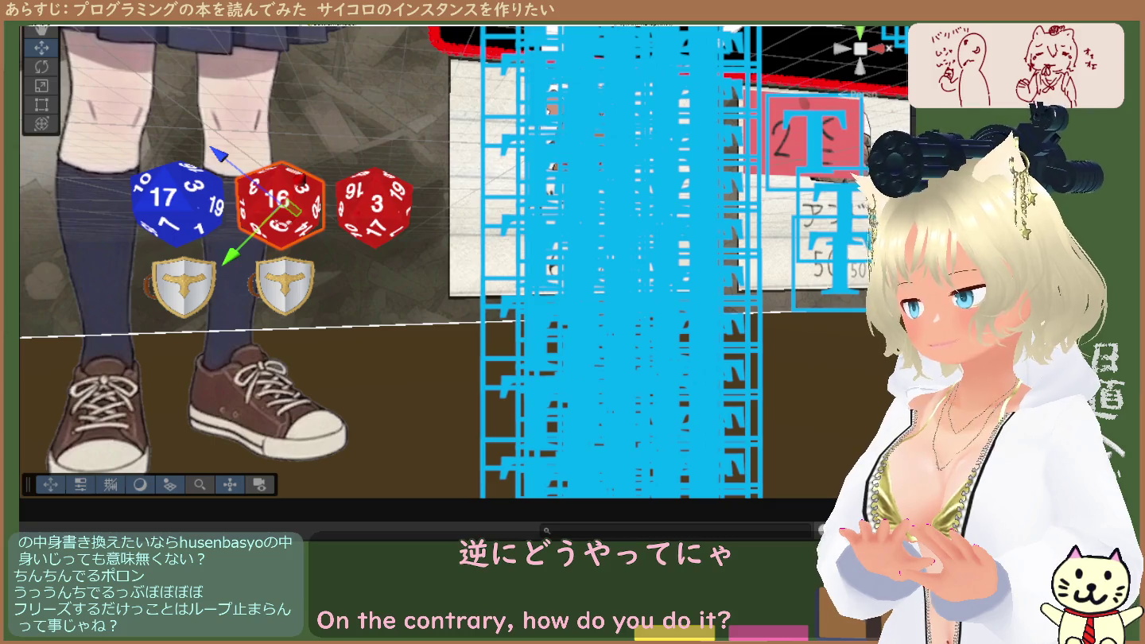
left_click(374, 205)
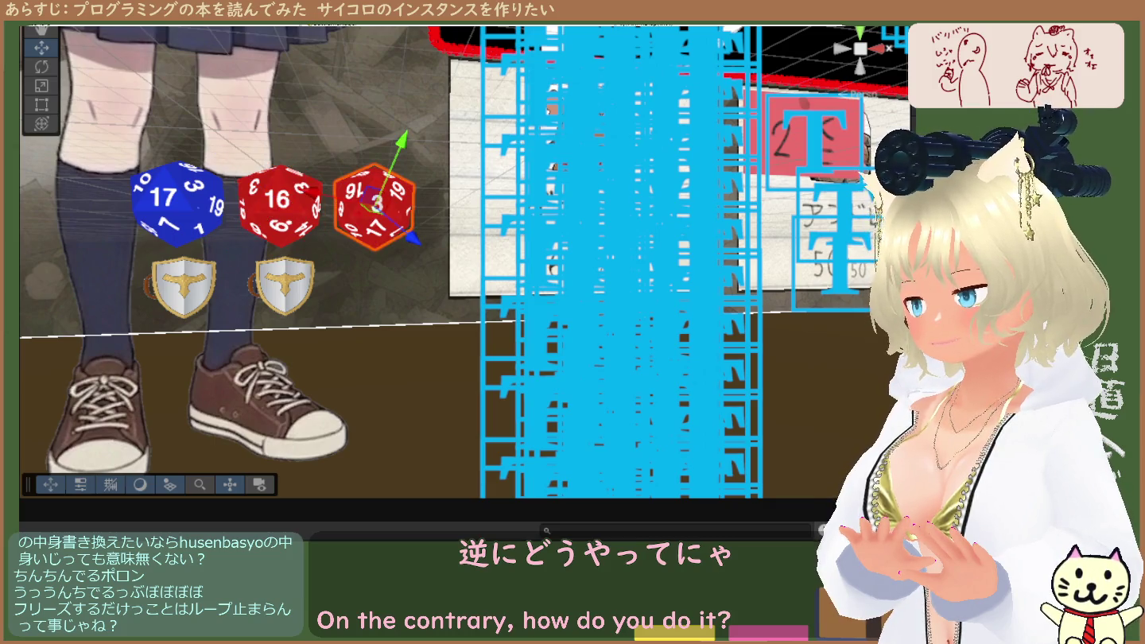
left_click(451, 275)
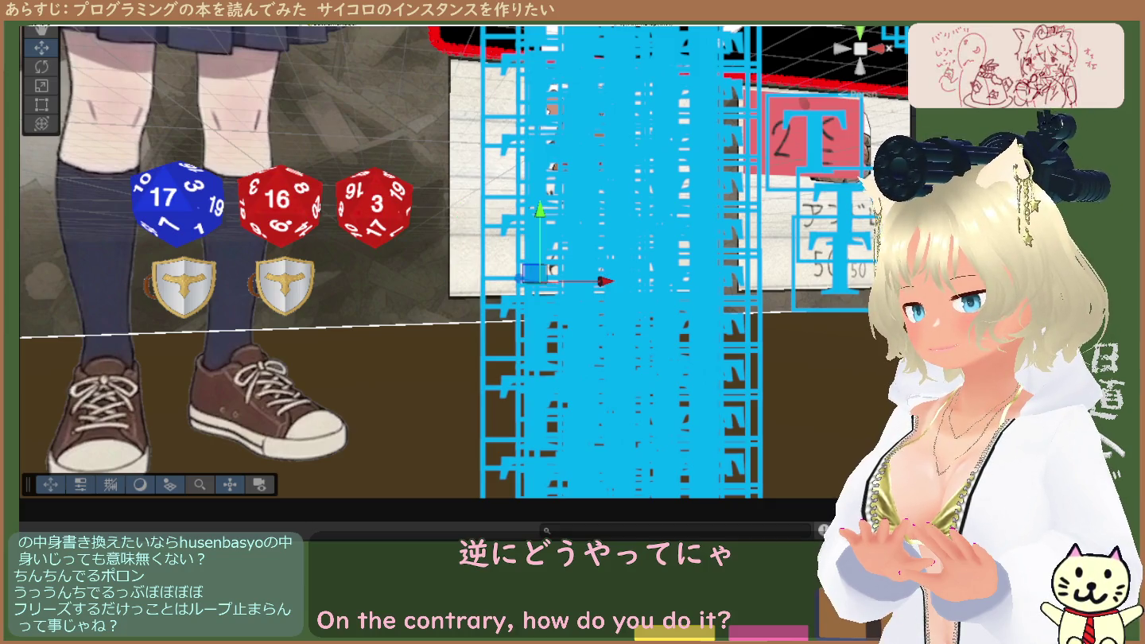
left_click(374, 205)
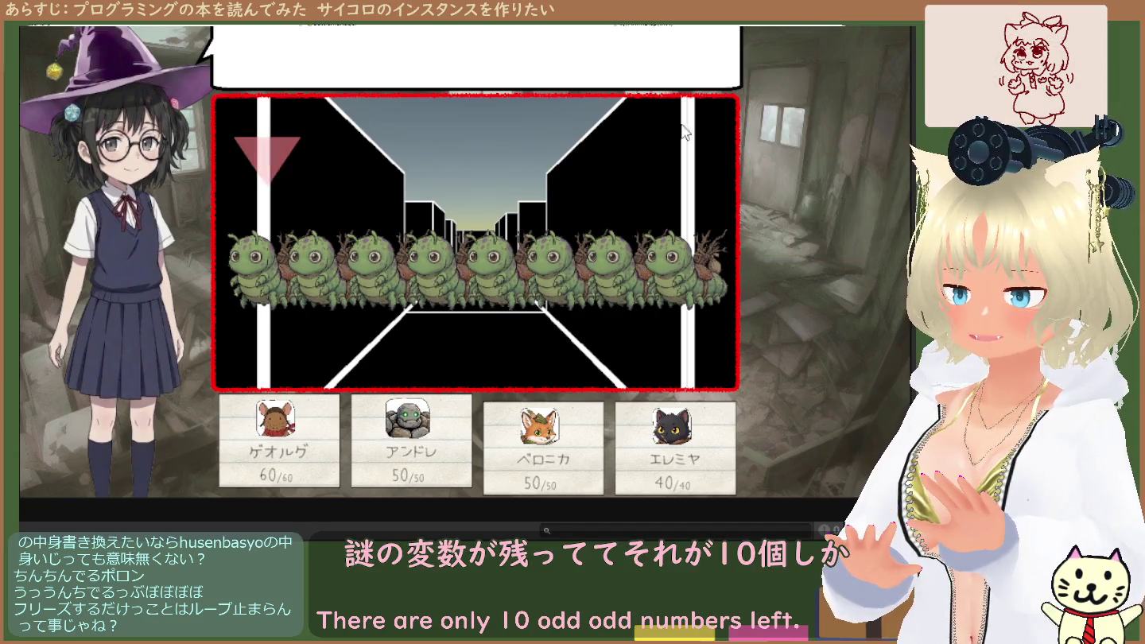
Give two party members battle commands and confirm a caterpillar as the target so a die is rolled
left_click(845, 26)
left_click(680, 271)
left_click(826, 25)
left_click(385, 283)
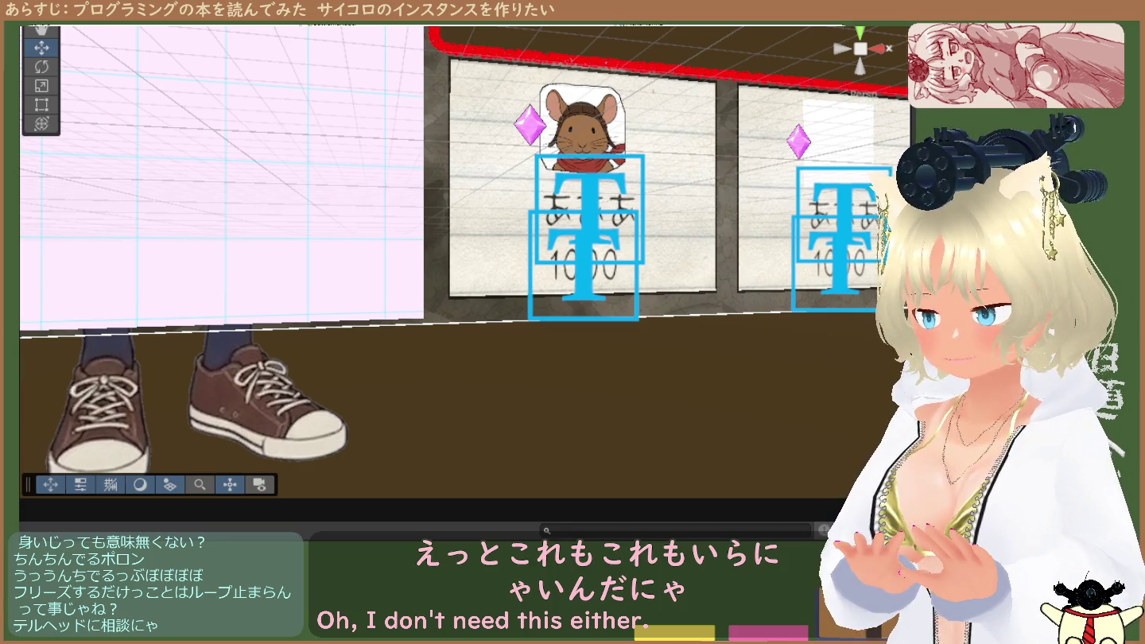
Start running the game again to test it
key("Delete")
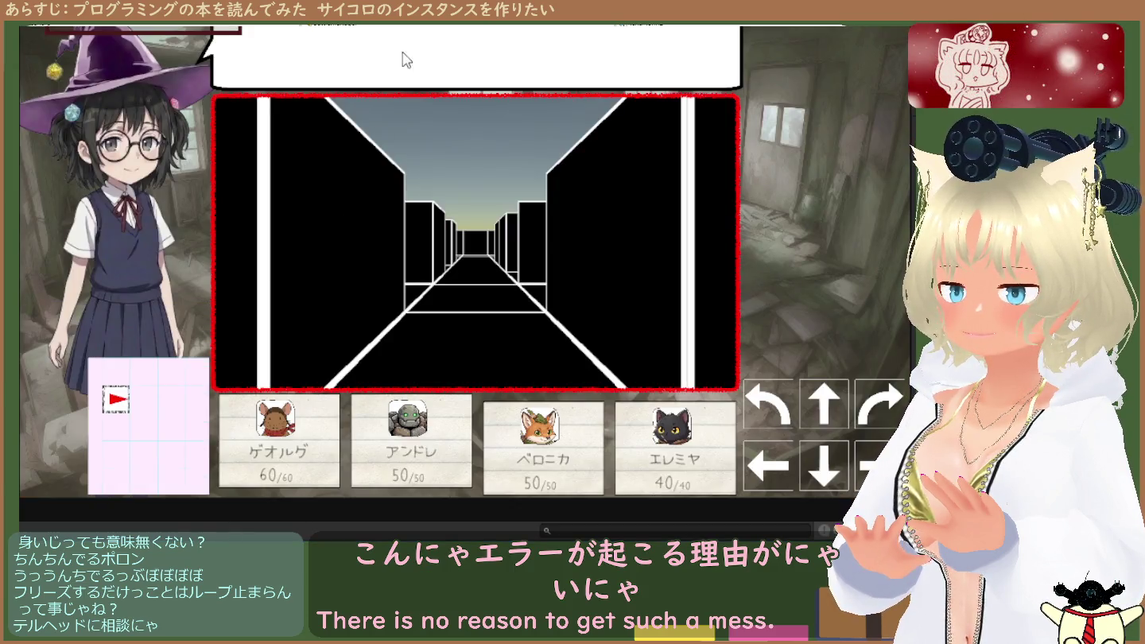
Choose ATTACK in the battle menu to target the caterpillars
left_click(748, 29)
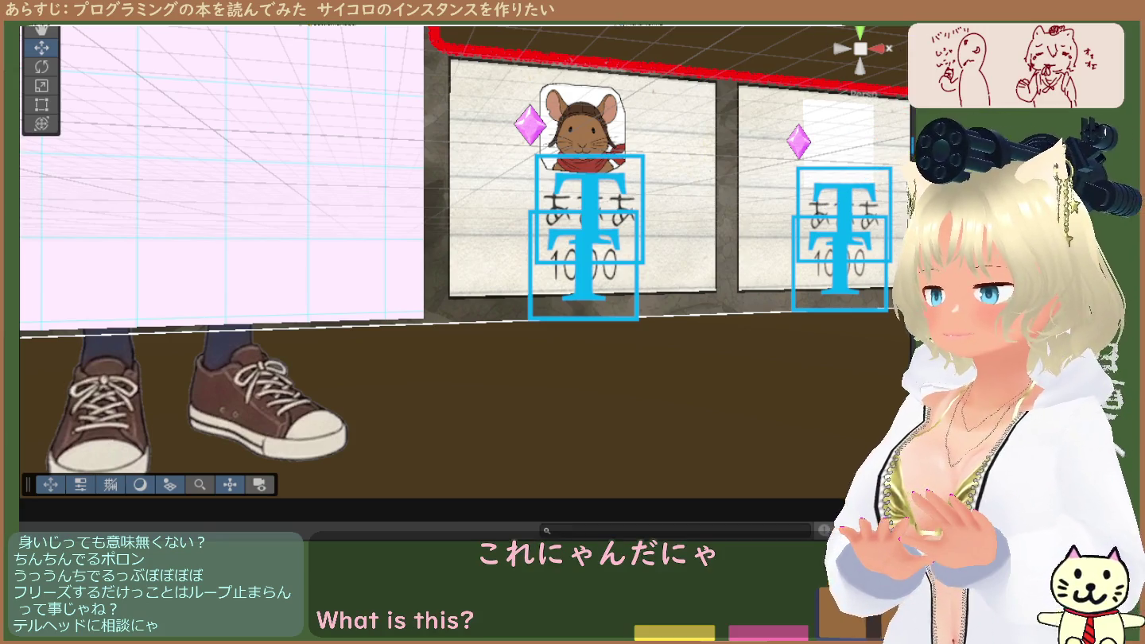
Select the text object under the first party card, then enter Play mode with Ctrl+P to test the battle
left_click(449, 225)
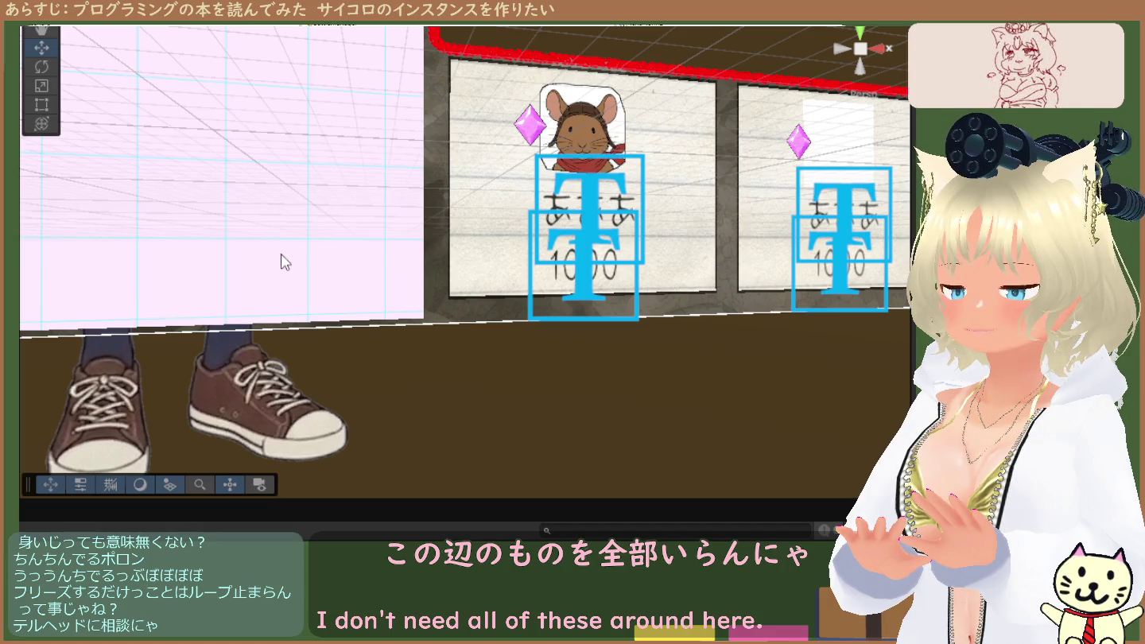
key("ctrl+p")
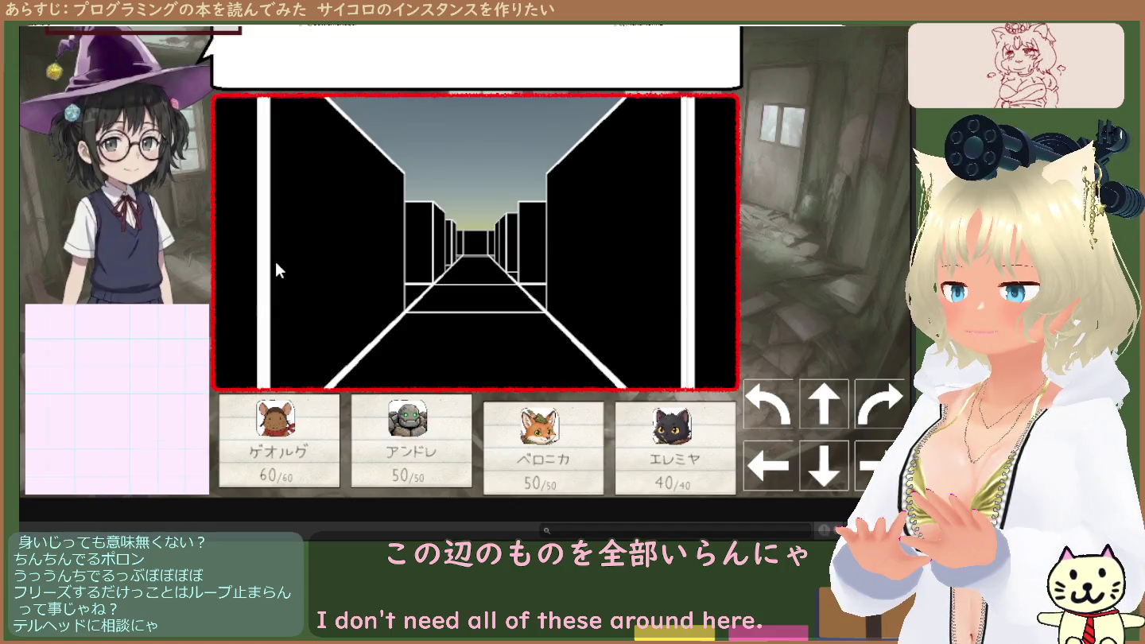